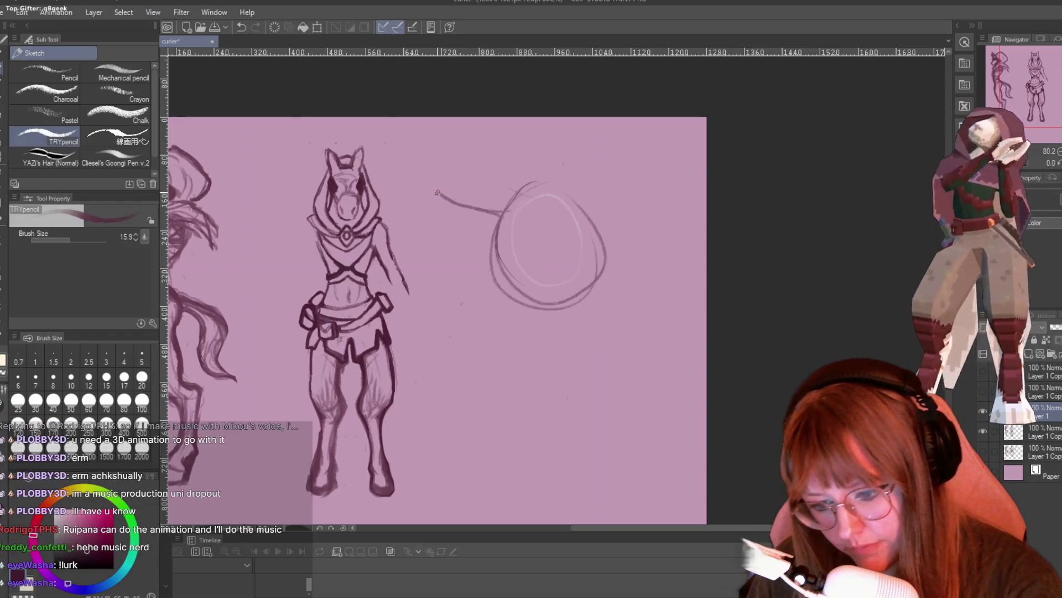
- Sketch a pointed ear, neck lines and small lower-right curves on the right-hand horse head
{"action": "mouse_move", "coordinate": [499, 156]}
{"action": "left_mouse_down"}
{"action": "mouse_move", "coordinate": [563, 217]}
{"action": "mouse_move", "coordinate": [534, 252]}
{"action": "left_mouse_up"}
{"action": "scroll", "coordinate": [437, 287], "scroll_direction": "down", "scroll_amount": 2}
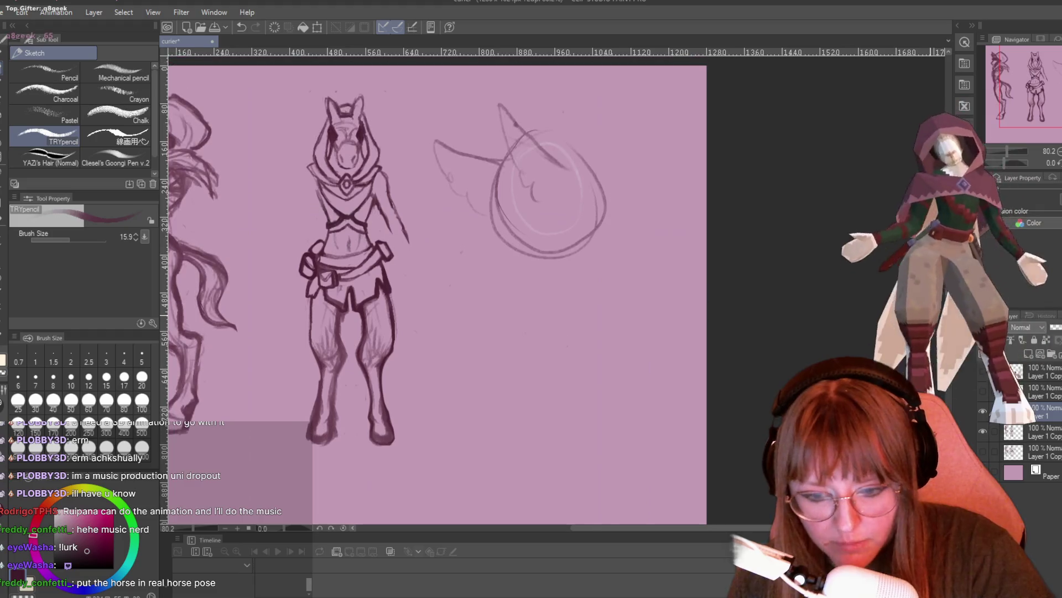
{"action": "left_click_drag", "start_coordinate": [496, 215], "coordinate": [488, 258]}
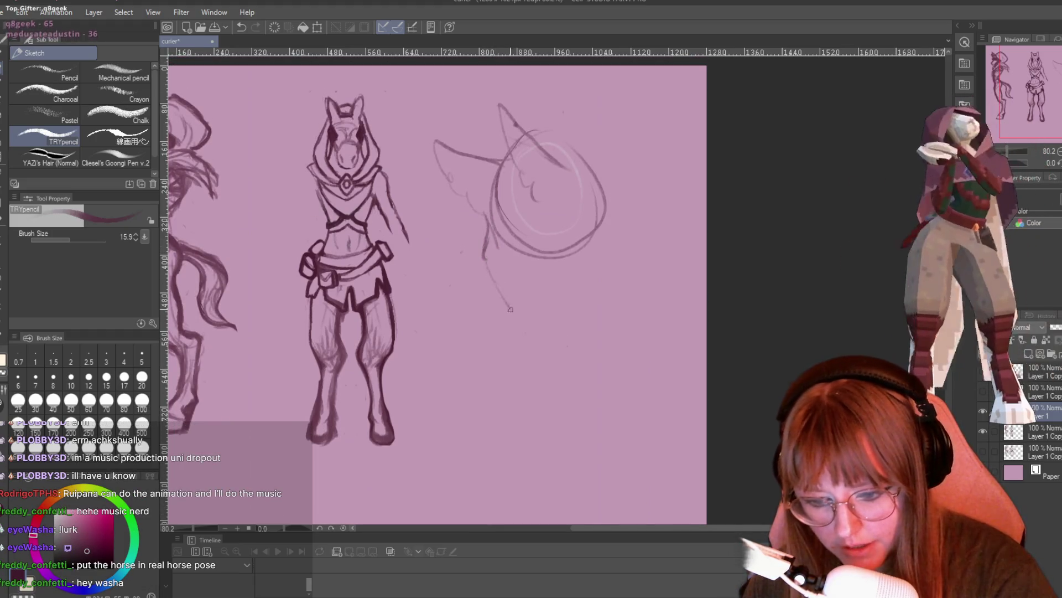
{"action": "left_click_drag", "start_coordinate": [514, 335], "coordinate": [505, 367]}
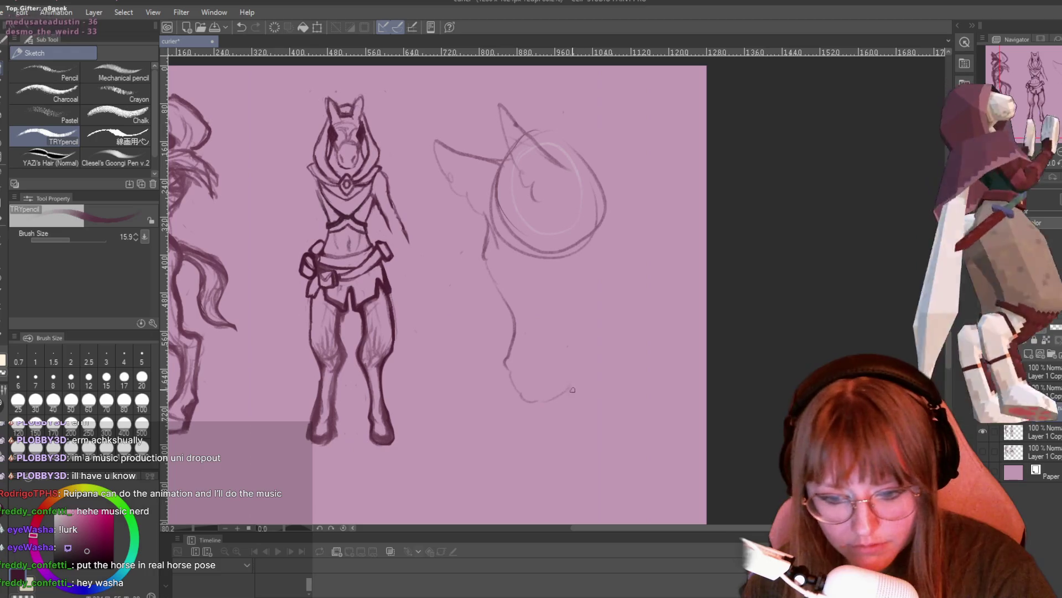
{"action": "left_click_drag", "start_coordinate": [606, 340], "coordinate": [596, 376]}
{"action": "mouse_move", "coordinate": [615, 331]}
{"action": "left_mouse_down"}
{"action": "mouse_move", "coordinate": [603, 382]}
{"action": "mouse_move", "coordinate": [621, 330]}
{"action": "left_mouse_up"}
{"action": "left_click_drag", "start_coordinate": [486, 264], "coordinate": [501, 288]}
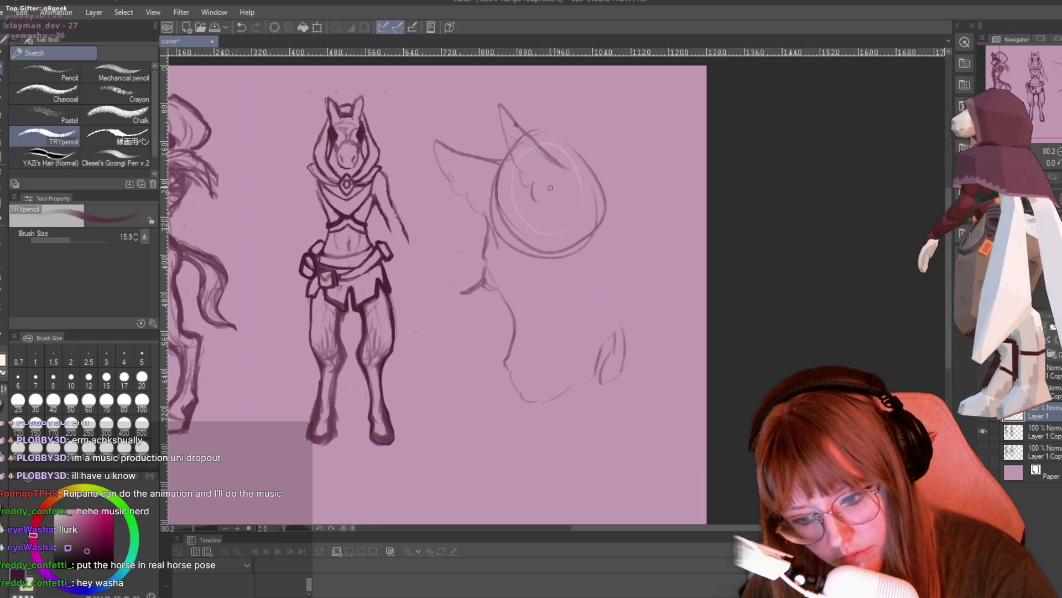
- Block in a box-shaped muzzle over the head, with strengthened edges and a side face
{"action": "mouse_move", "coordinate": [548, 203]}
{"action": "left_mouse_down"}
{"action": "mouse_move", "coordinate": [604, 209]}
{"action": "mouse_move", "coordinate": [549, 270]}
{"action": "mouse_move", "coordinate": [586, 279]}
{"action": "mouse_move", "coordinate": [608, 205]}
{"action": "left_mouse_up"}
{"action": "left_click_drag", "start_coordinate": [466, 267], "coordinate": [461, 282]}
{"action": "left_click_drag", "start_coordinate": [469, 294], "coordinate": [491, 321]}
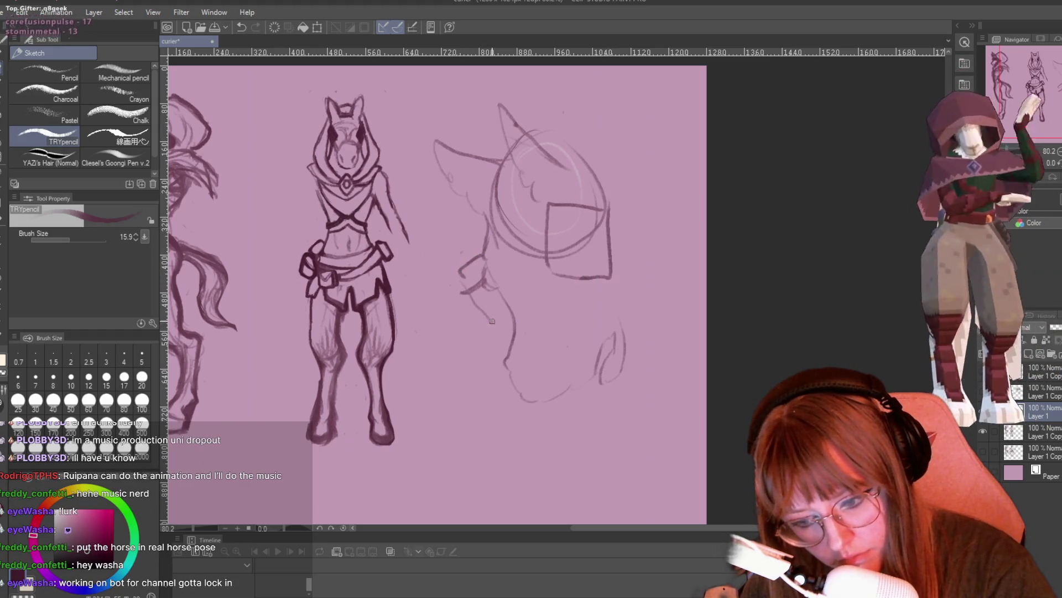
{"action": "left_click_drag", "start_coordinate": [587, 282], "coordinate": [547, 285]}
{"action": "mouse_move", "coordinate": [548, 196]}
{"action": "left_mouse_down"}
{"action": "mouse_move", "coordinate": [544, 287]}
{"action": "mouse_move", "coordinate": [622, 273]}
{"action": "left_mouse_up"}
{"action": "left_click_drag", "start_coordinate": [625, 222], "coordinate": [623, 281]}
{"action": "left_click_drag", "start_coordinate": [614, 267], "coordinate": [645, 247]}
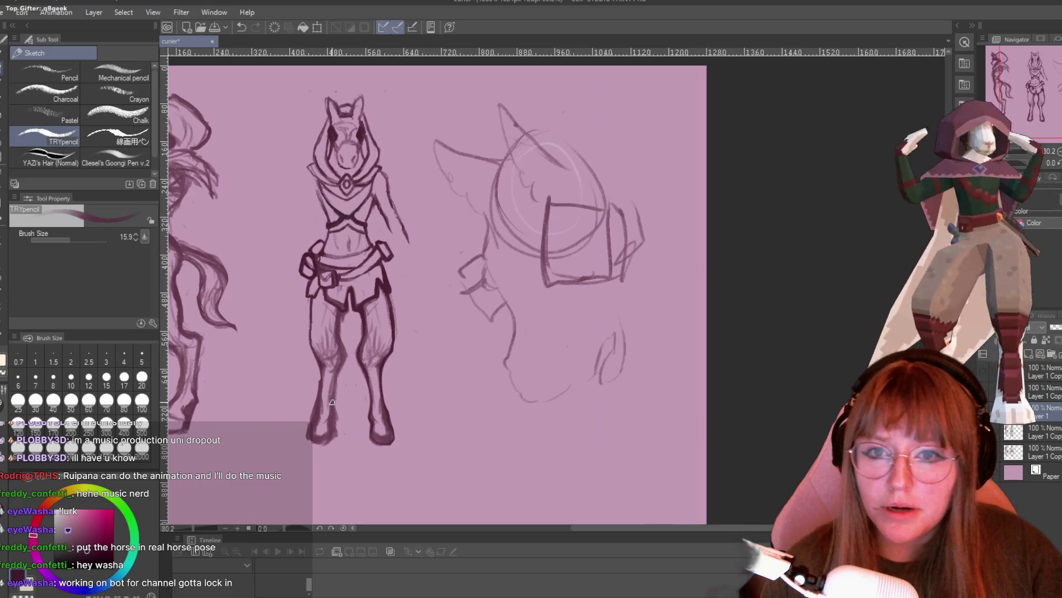
{"action": "scroll", "coordinate": [332, 402], "scroll_direction": "down", "scroll_amount": 1}
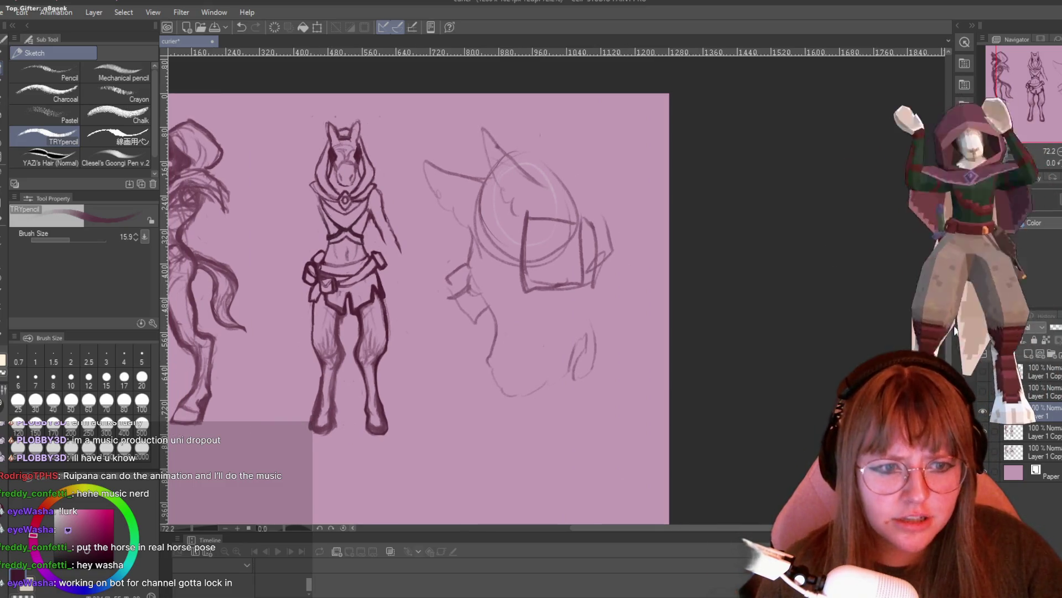
- Add construction lines across the right head sketch and darken its lower curve
{"action": "scroll", "coordinate": [418, 308], "scroll_direction": "up", "scroll_amount": 2}
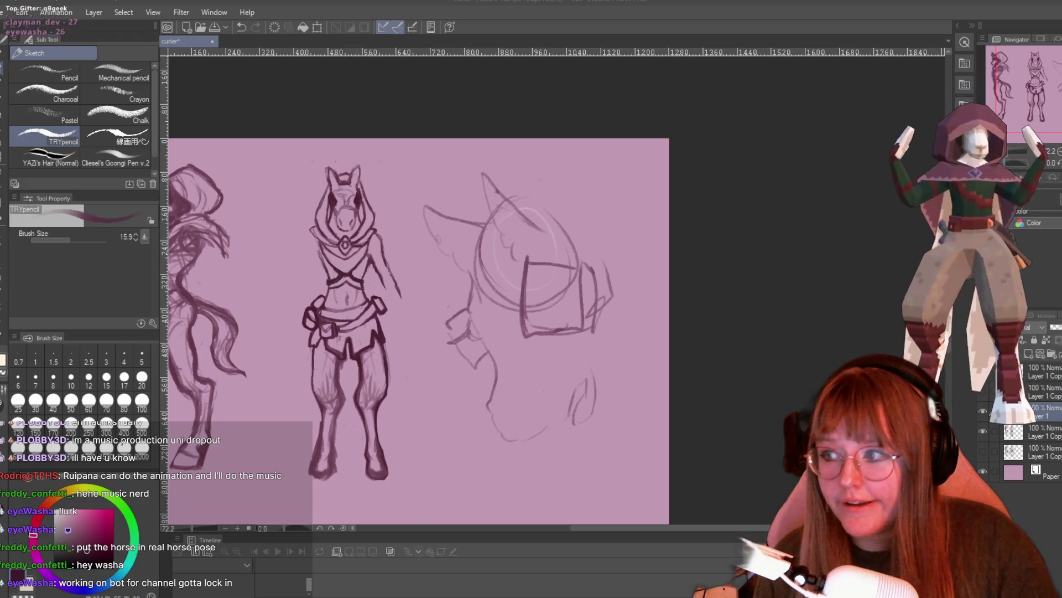
{"action": "scroll", "coordinate": [574, 192], "scroll_direction": "down", "scroll_amount": 1}
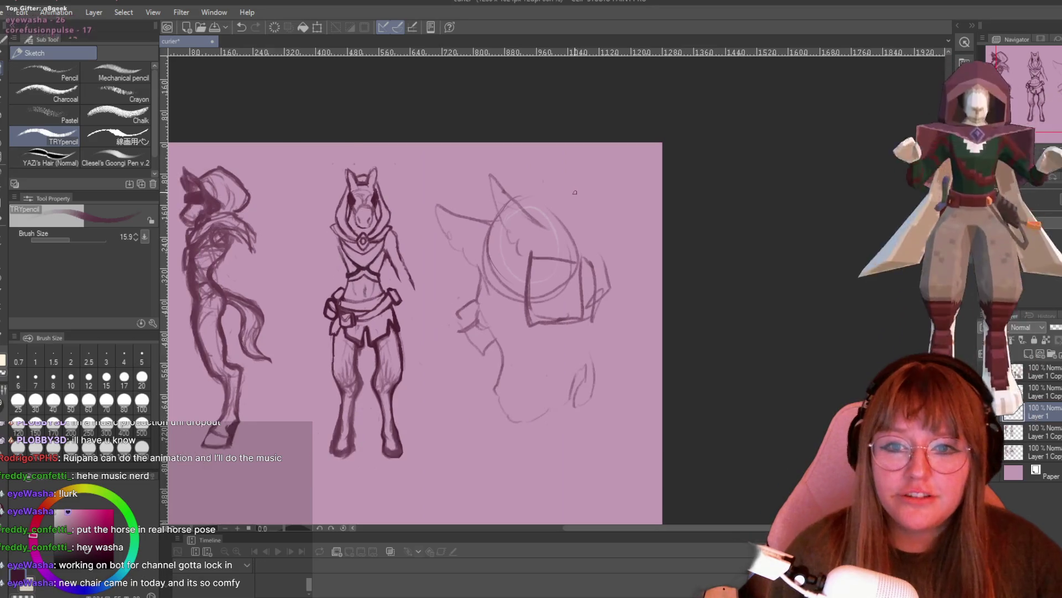
{"action": "mouse_move", "coordinate": [534, 214]}
{"action": "left_mouse_down"}
{"action": "mouse_move", "coordinate": [493, 182]}
{"action": "mouse_move", "coordinate": [521, 249]}
{"action": "mouse_move", "coordinate": [481, 205]}
{"action": "mouse_move", "coordinate": [526, 243]}
{"action": "left_mouse_up"}
{"action": "left_click_drag", "start_coordinate": [490, 176], "coordinate": [555, 217]}
{"action": "mouse_move", "coordinate": [492, 224]}
{"action": "left_mouse_down"}
{"action": "mouse_move", "coordinate": [415, 221]}
{"action": "mouse_move", "coordinate": [467, 264]}
{"action": "left_mouse_up"}
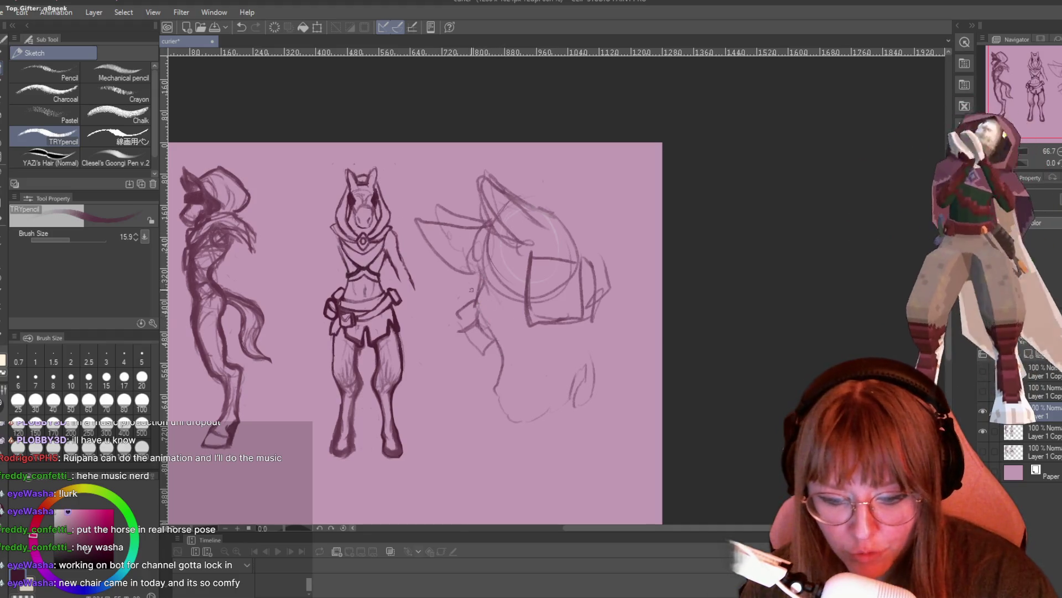
{"action": "left_click_drag", "start_coordinate": [500, 379], "coordinate": [514, 416]}
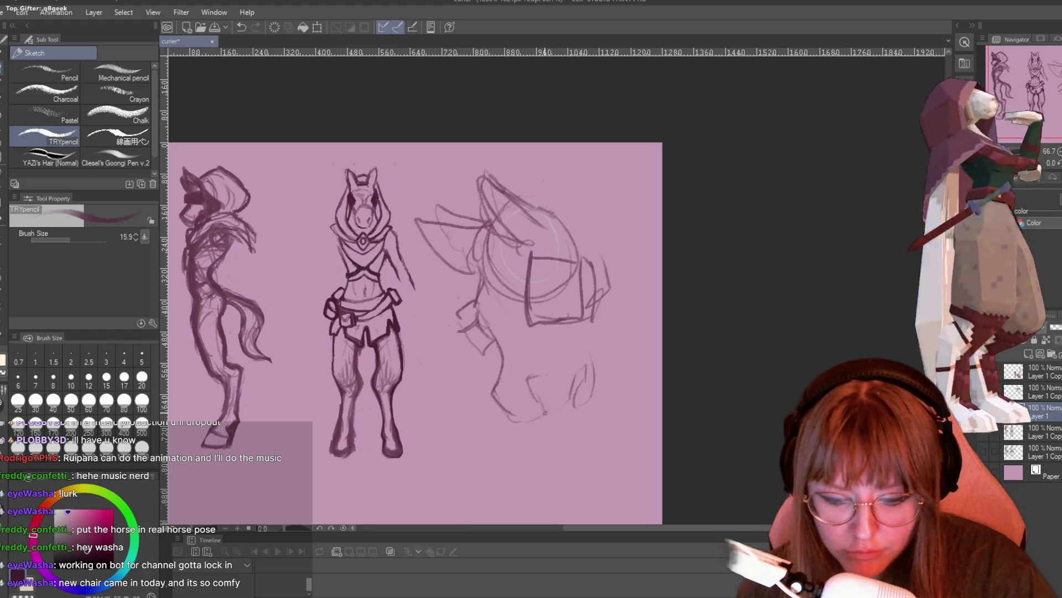
{"action": "left_click_drag", "start_coordinate": [571, 399], "coordinate": [581, 374]}
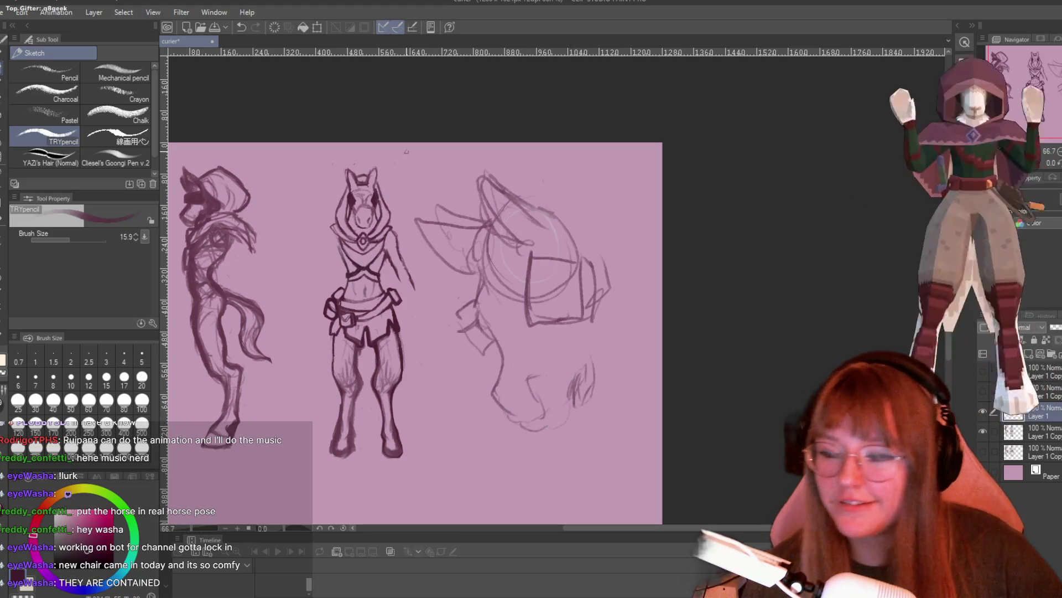
- Lasso-select the whole right-hand horse head sketch
{"action": "scroll", "coordinate": [406, 151], "scroll_direction": "down", "scroll_amount": 1}
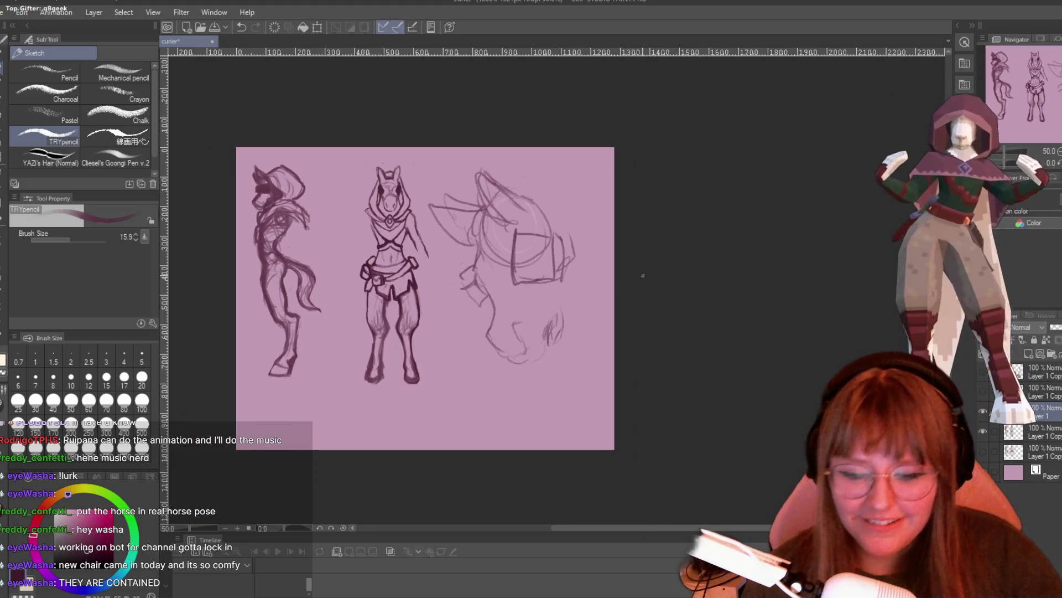
{"action": "key", "text": "m"}
{"action": "mouse_move", "coordinate": [444, 165]}
{"action": "left_mouse_down"}
{"action": "mouse_move", "coordinate": [435, 230]}
{"action": "mouse_move", "coordinate": [581, 348]}
{"action": "mouse_move", "coordinate": [478, 176]}
{"action": "left_mouse_up"}
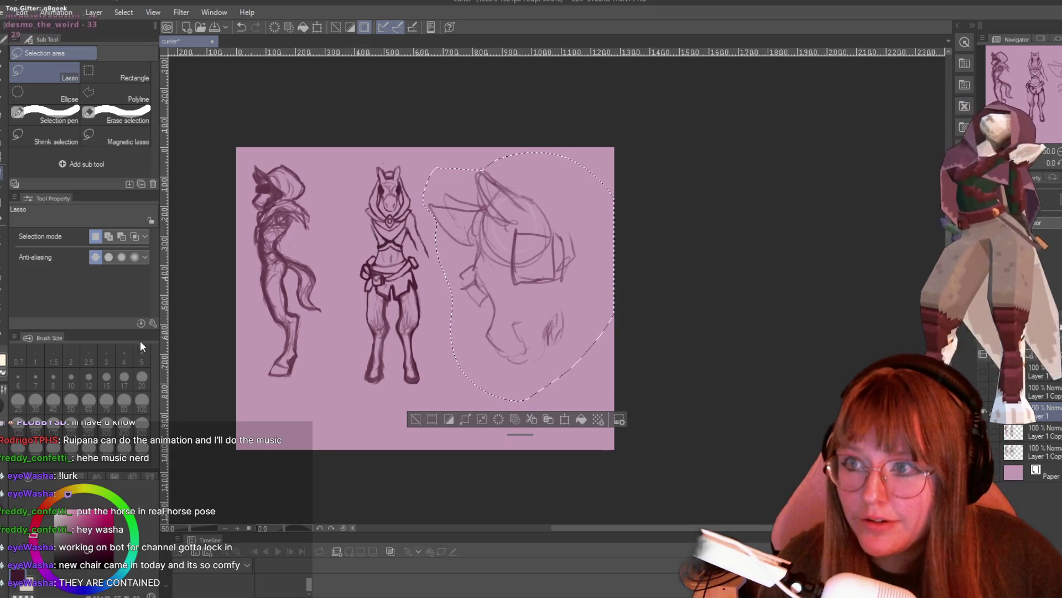
- Create a new canvas from File > New at 300 dpi with A4 paper size
{"action": "left_click", "coordinate": [17, 13]}
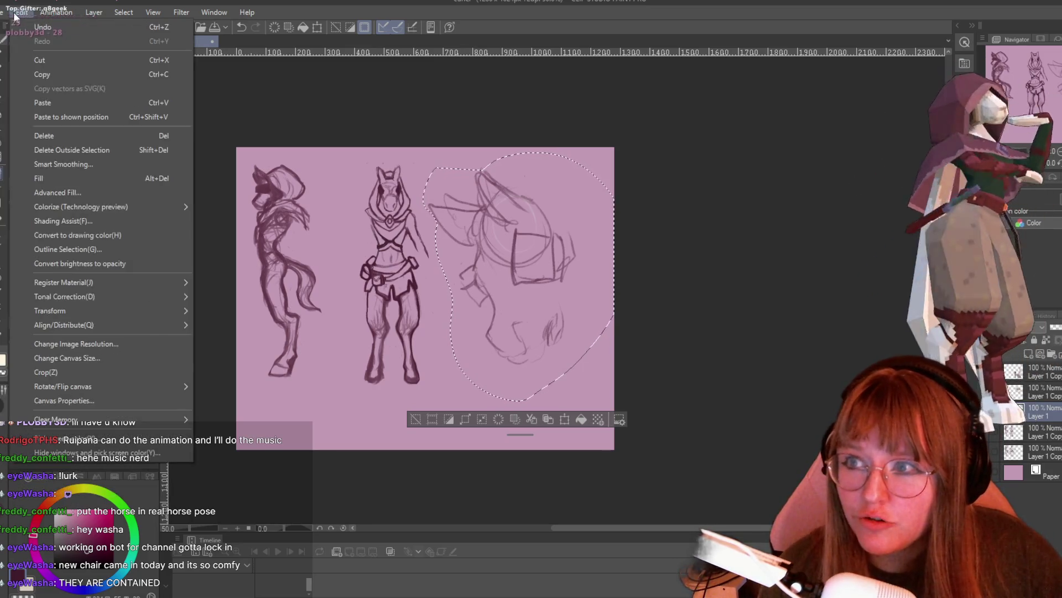
{"action": "left_click", "coordinate": [15, 26]}
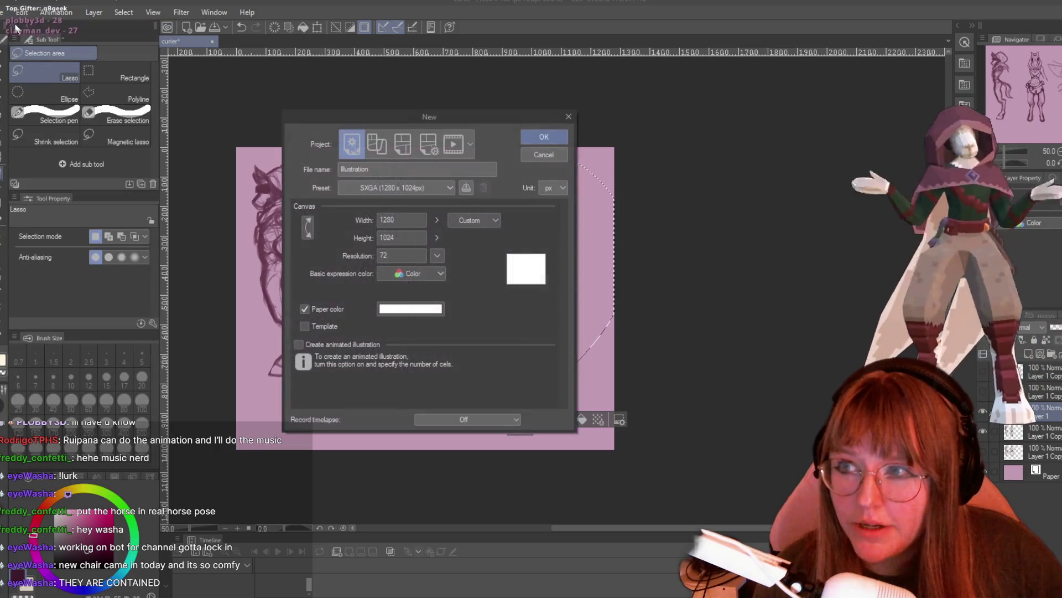
{"action": "left_click", "coordinate": [437, 255]}
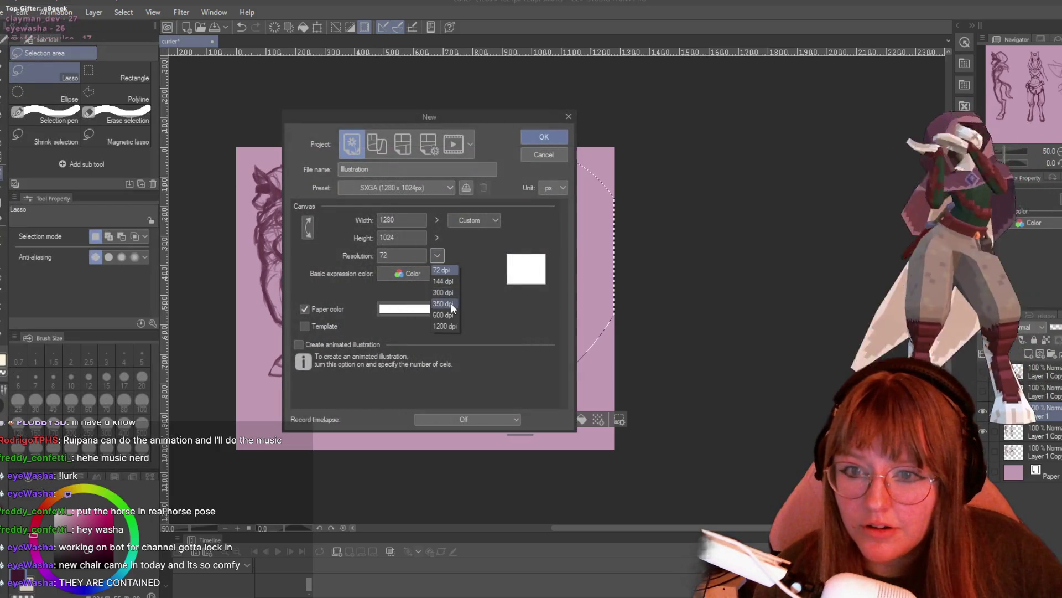
{"action": "left_click", "coordinate": [445, 292]}
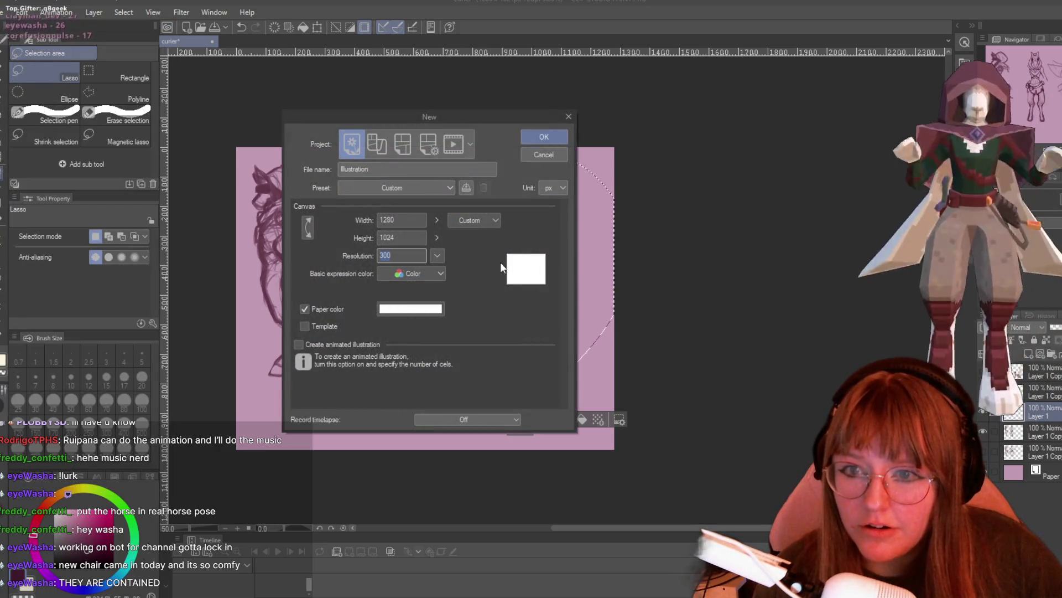
{"action": "left_click", "coordinate": [468, 219]}
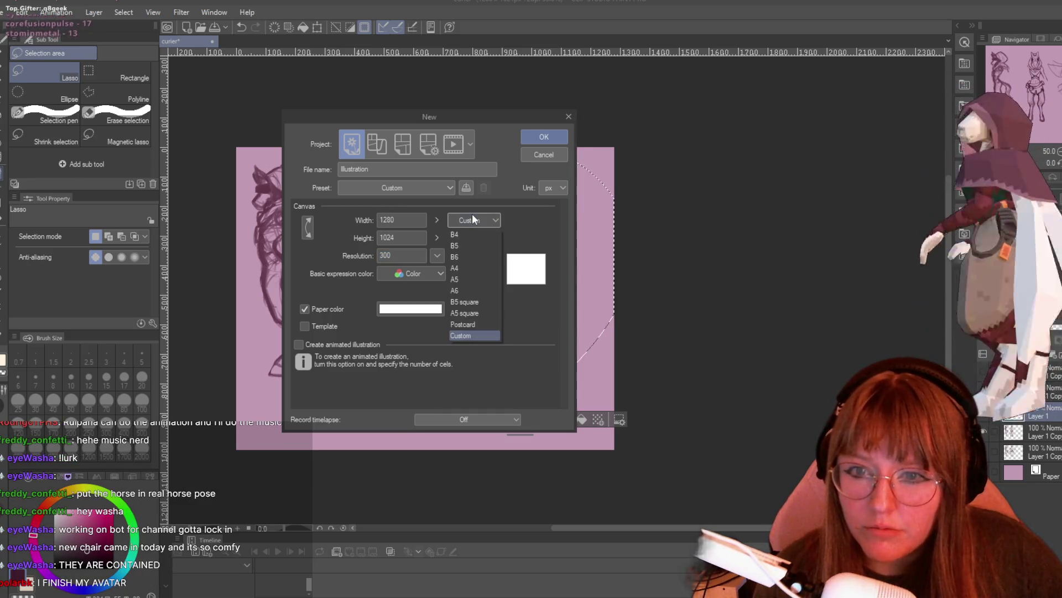
{"action": "left_click", "coordinate": [473, 267]}
{"action": "left_click", "coordinate": [542, 138]}
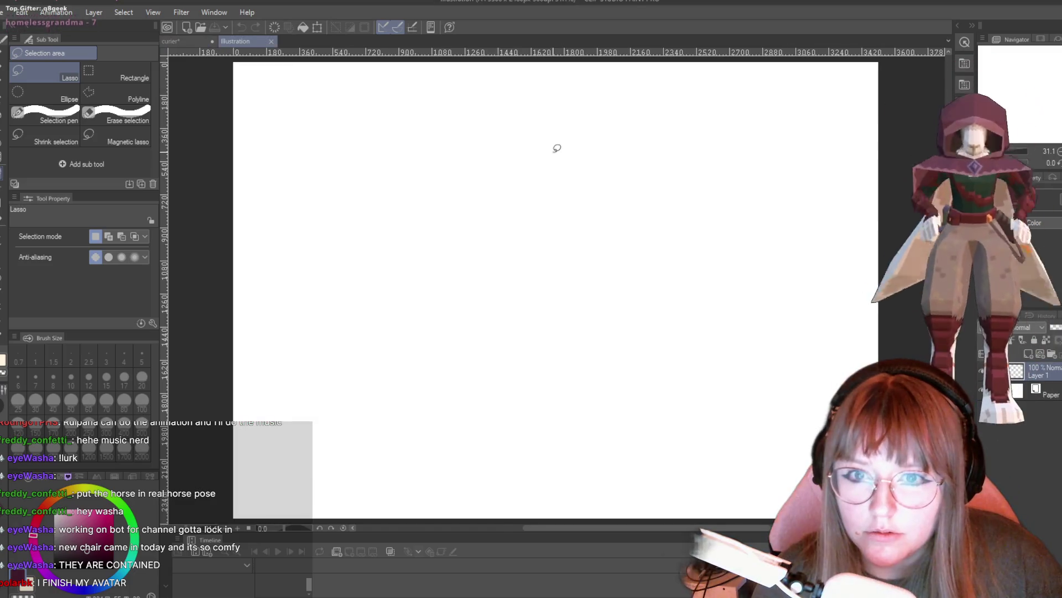
- Rotate the new canvas view upright and paste the copied head sketch onto it
{"action": "scroll", "coordinate": [617, 216], "scroll_direction": "down", "scroll_amount": 5}
{"action": "key", "text": "r"}
{"action": "mouse_move", "coordinate": [638, 403]}
{"action": "left_mouse_down"}
{"action": "mouse_move", "coordinate": [430, 474]}
{"action": "mouse_move", "coordinate": [320, 458]}
{"action": "left_mouse_up"}
{"action": "scroll", "coordinate": [497, 413], "scroll_direction": "up", "scroll_amount": 1}
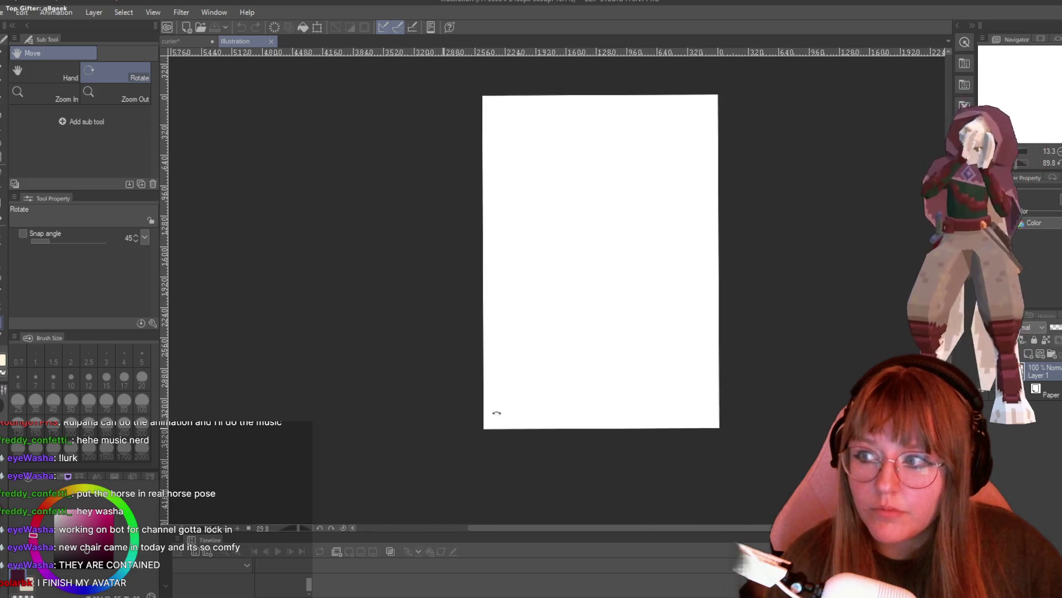
{"action": "key", "text": "ctrl+v"}
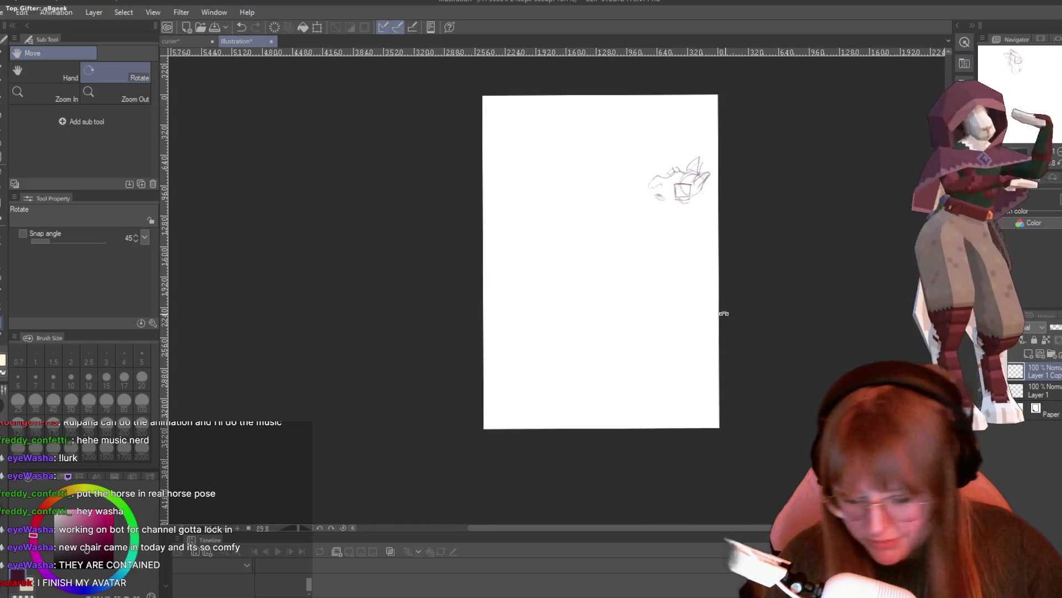
- Turn the pasted sketch a quarter turn, shrink it, tilt it and place it near the upper left
{"action": "key", "text": "ctrl+t"}
{"action": "mouse_move", "coordinate": [737, 135]}
{"action": "left_mouse_down"}
{"action": "mouse_move", "coordinate": [595, 79]}
{"action": "mouse_move", "coordinate": [607, 71]}
{"action": "mouse_move", "coordinate": [655, 143]}
{"action": "mouse_move", "coordinate": [623, 94]}
{"action": "mouse_move", "coordinate": [550, 55]}
{"action": "mouse_move", "coordinate": [576, 59]}
{"action": "left_mouse_up"}
{"action": "mouse_move", "coordinate": [673, 147]}
{"action": "left_mouse_down"}
{"action": "mouse_move", "coordinate": [590, 213]}
{"action": "mouse_move", "coordinate": [596, 224]}
{"action": "left_mouse_up"}
{"action": "mouse_move", "coordinate": [624, 289]}
{"action": "left_mouse_down"}
{"action": "mouse_move", "coordinate": [614, 274]}
{"action": "mouse_move", "coordinate": [611, 285]}
{"action": "left_mouse_up"}
{"action": "mouse_move", "coordinate": [734, 140]}
{"action": "left_mouse_down"}
{"action": "mouse_move", "coordinate": [718, 100]}
{"action": "mouse_move", "coordinate": [744, 141]}
{"action": "left_mouse_up"}
{"action": "left_click_drag", "start_coordinate": [573, 242], "coordinate": [566, 220]}
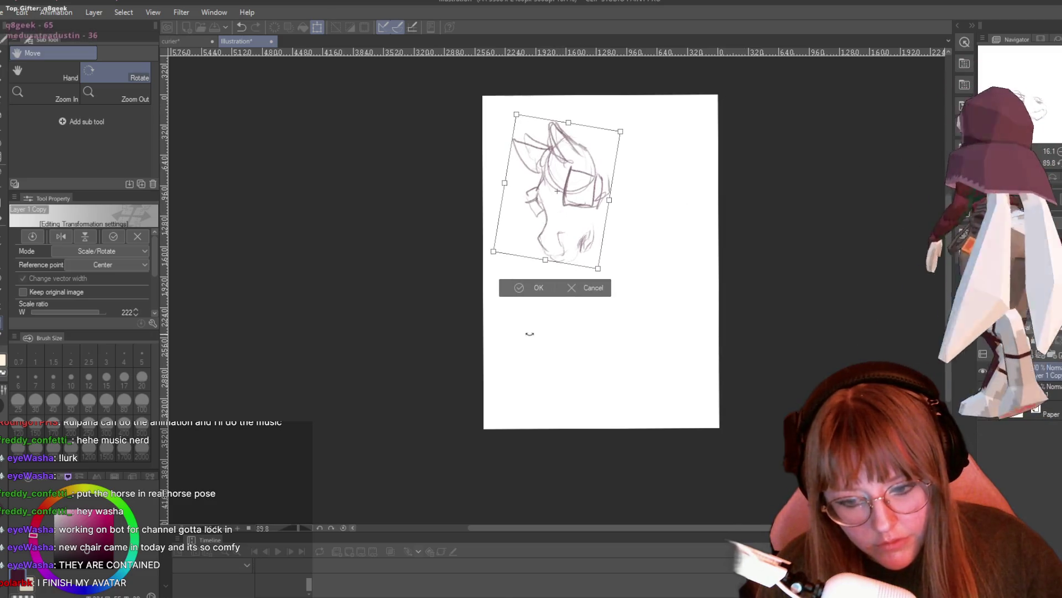
{"action": "key", "text": "Return"}
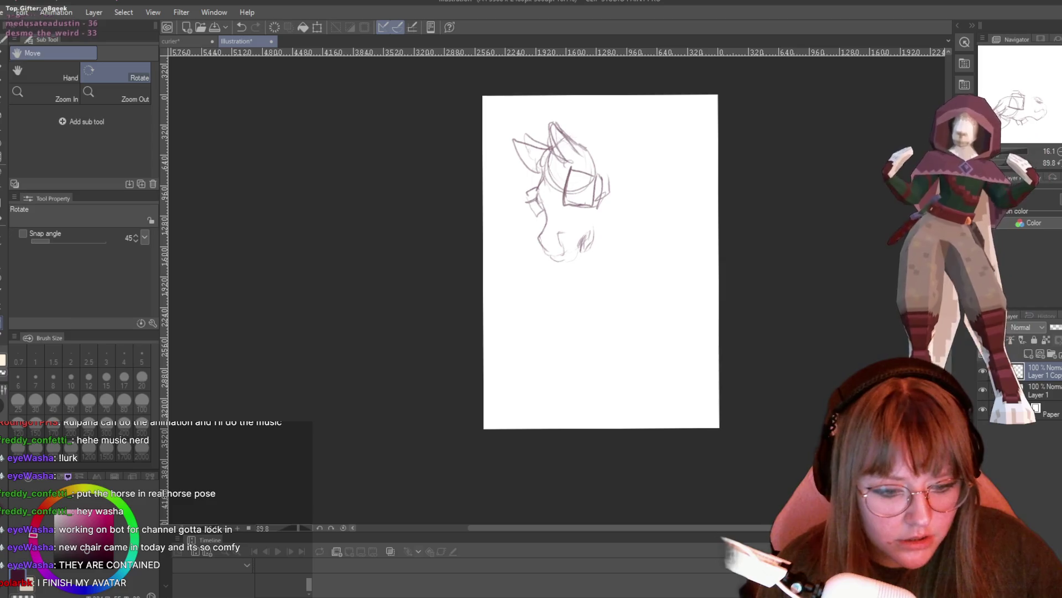
{"action": "left_click", "coordinate": [1049, 194]}
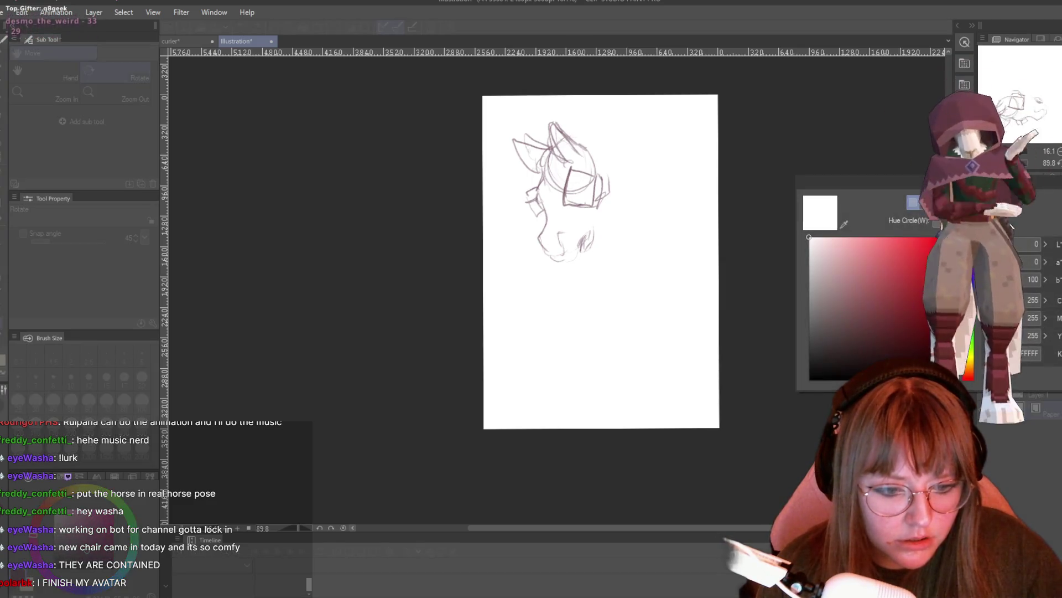
- Set the page's paper colour to a dusty mauve-pink
{"action": "left_click", "coordinate": [821, 274]}
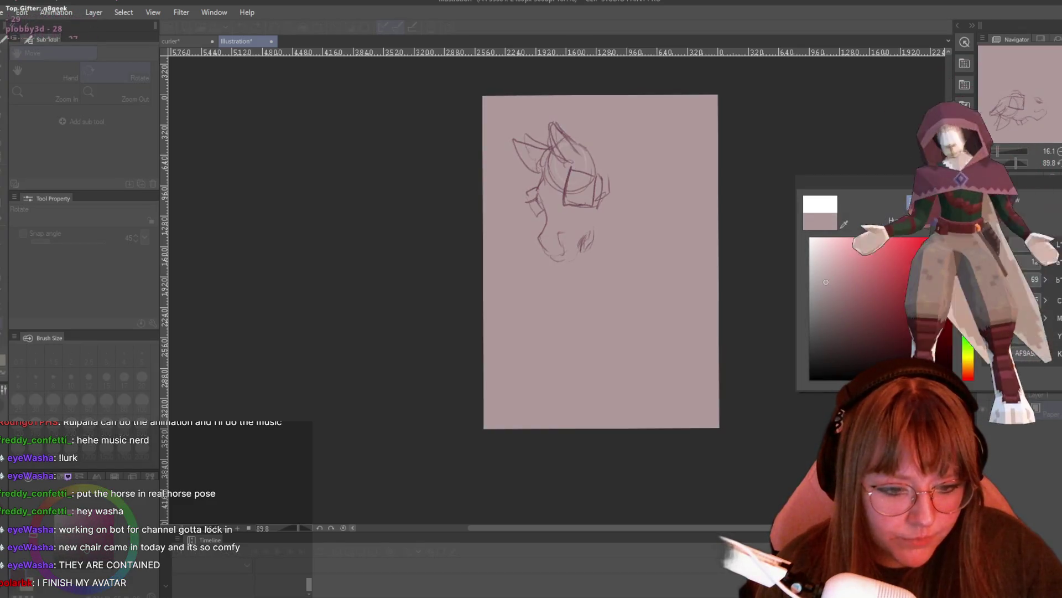
{"action": "key", "text": "Return"}
{"action": "scroll", "coordinate": [637, 187], "scroll_direction": "down", "scroll_amount": 1}
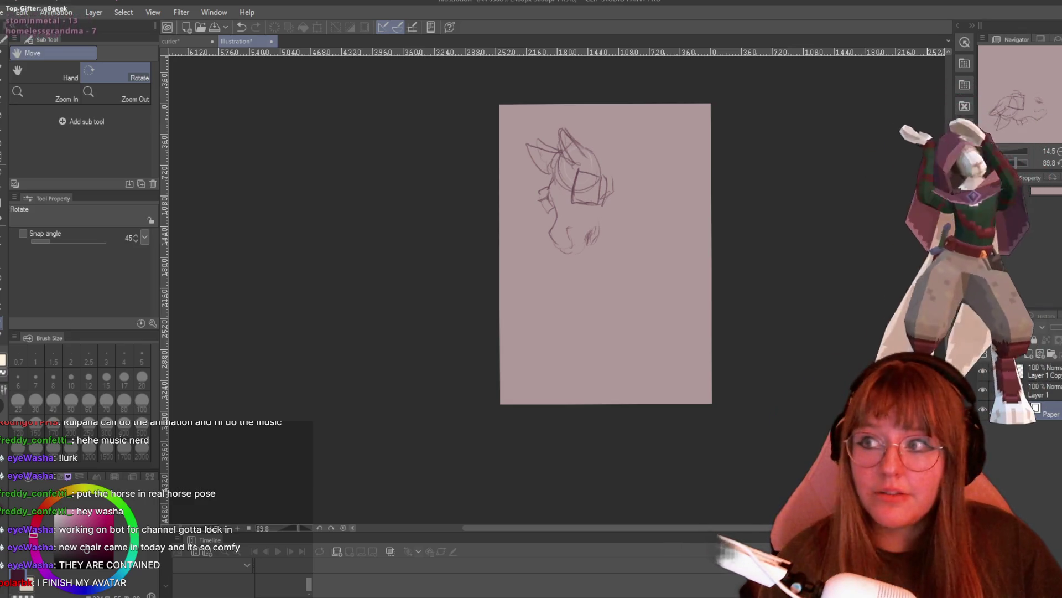
- Zoom in, tilt the canvas slightly and make Layer 1 Copy the active layer
{"action": "scroll", "coordinate": [754, 105], "scroll_direction": "up", "scroll_amount": 3}
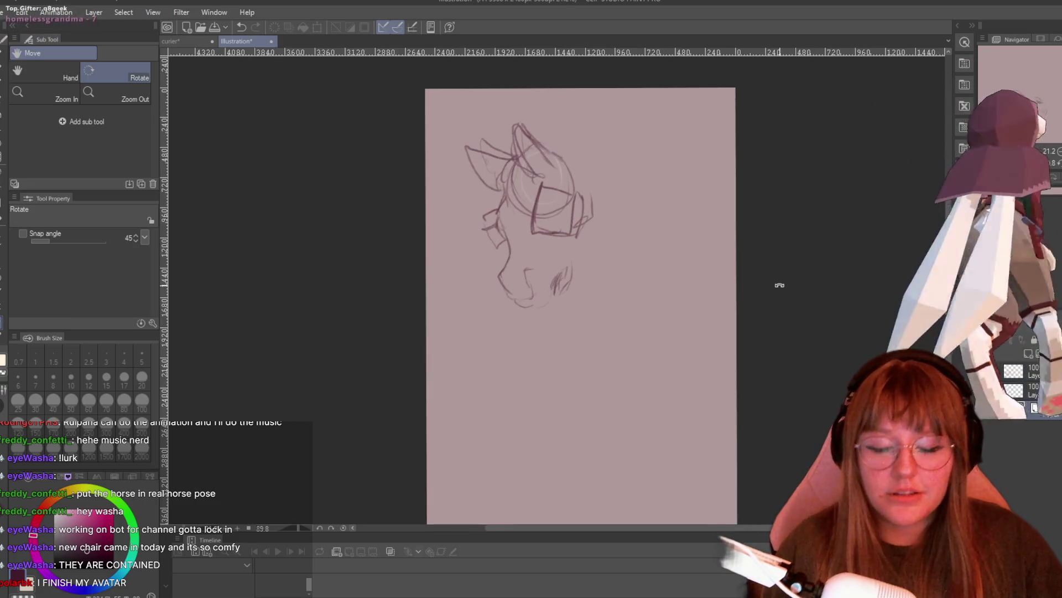
{"action": "left_click_drag", "start_coordinate": [522, 142], "coordinate": [539, 133]}
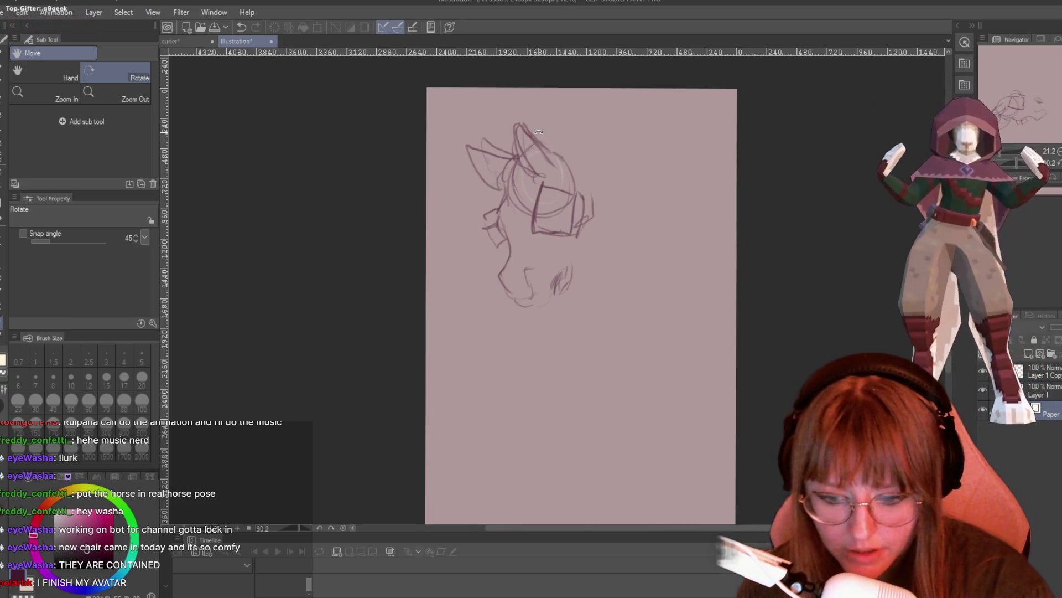
{"action": "left_click", "coordinate": [1036, 372]}
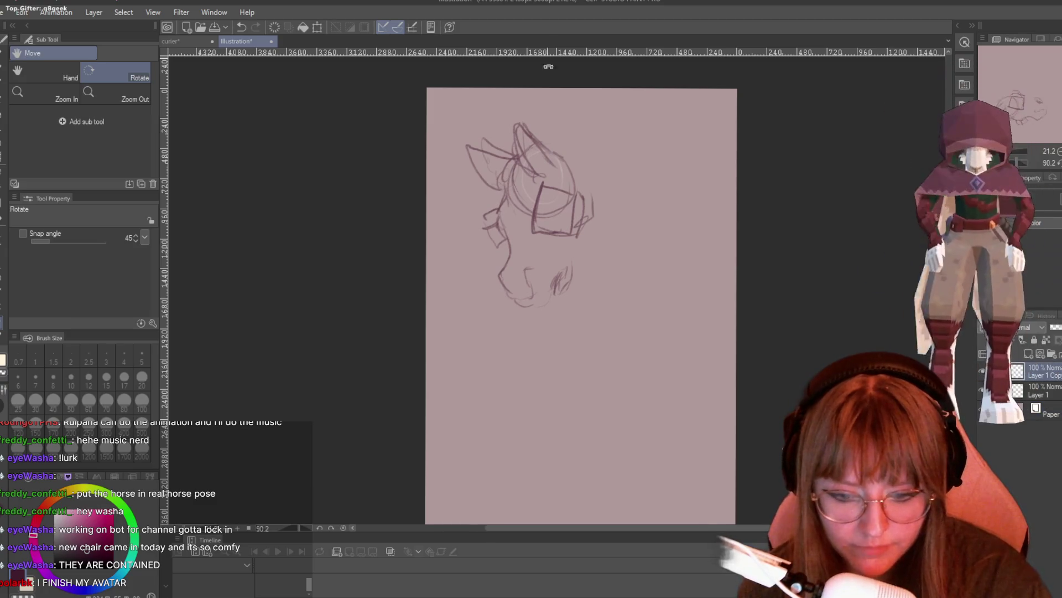
{"action": "key", "text": "p"}
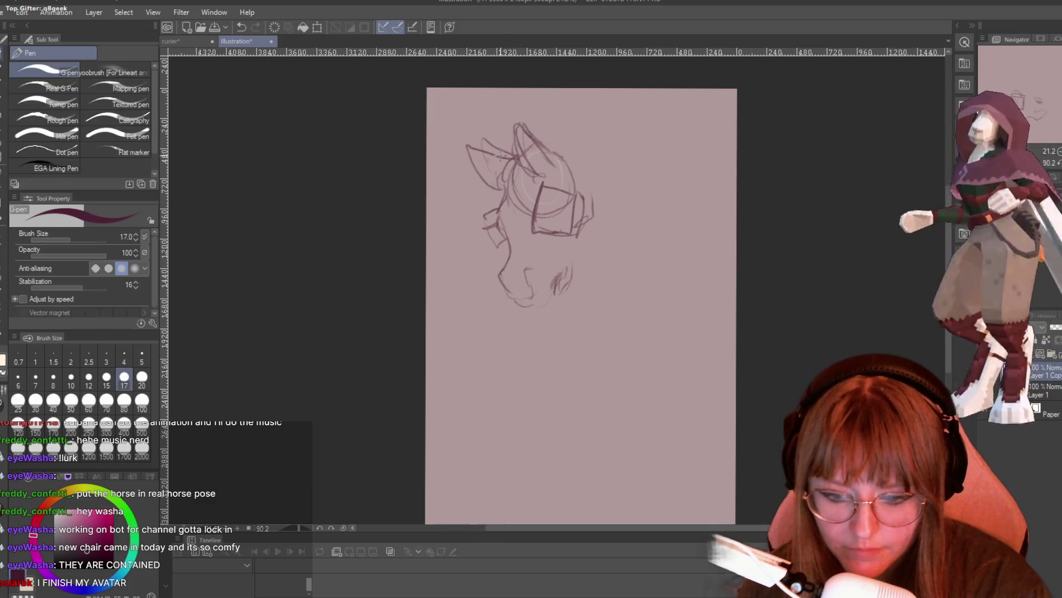
- With the TRYpencil, rough in the head top, ears, a sweeping arc and a neck line
{"action": "key", "text": "p"}
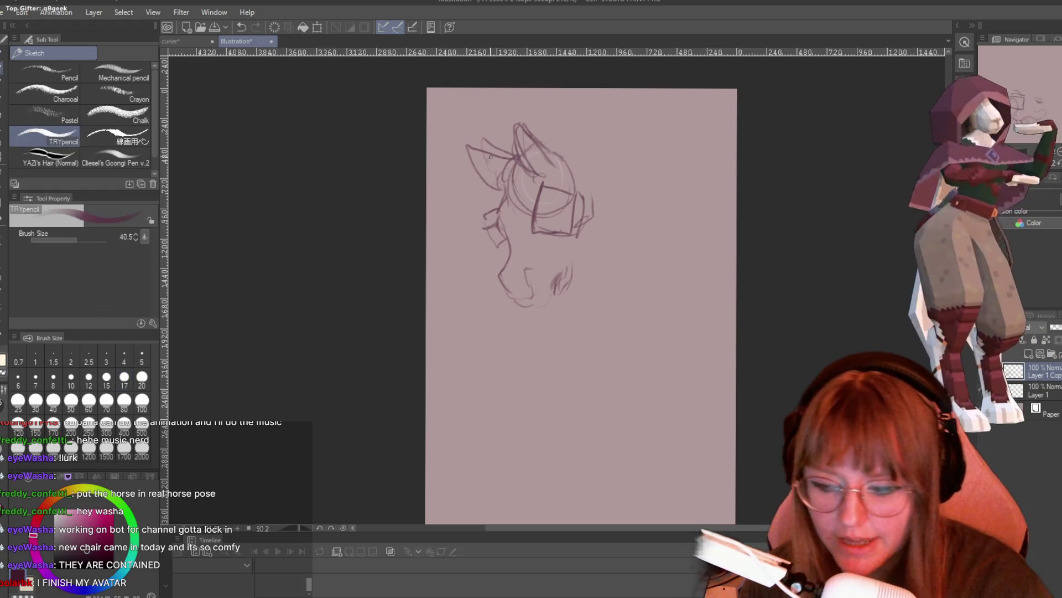
{"action": "left_click_drag", "start_coordinate": [540, 175], "coordinate": [518, 155]}
{"action": "mouse_move", "coordinate": [515, 105]}
{"action": "left_mouse_down"}
{"action": "mouse_move", "coordinate": [518, 146]}
{"action": "mouse_move", "coordinate": [581, 159]}
{"action": "left_mouse_up"}
{"action": "mouse_move", "coordinate": [506, 166]}
{"action": "left_mouse_down"}
{"action": "mouse_move", "coordinate": [470, 144]}
{"action": "mouse_move", "coordinate": [501, 194]}
{"action": "mouse_move", "coordinate": [490, 216]}
{"action": "left_mouse_up"}
{"action": "mouse_move", "coordinate": [545, 133]}
{"action": "left_mouse_down"}
{"action": "mouse_move", "coordinate": [593, 116]}
{"action": "mouse_move", "coordinate": [621, 118]}
{"action": "mouse_move", "coordinate": [636, 136]}
{"action": "mouse_move", "coordinate": [575, 133]}
{"action": "left_mouse_up"}
{"action": "left_click_drag", "start_coordinate": [547, 141], "coordinate": [621, 212]}
{"action": "mouse_move", "coordinate": [584, 176]}
{"action": "left_mouse_down"}
{"action": "mouse_move", "coordinate": [619, 206]}
{"action": "mouse_move", "coordinate": [604, 307]}
{"action": "left_mouse_up"}
{"action": "left_click_drag", "start_coordinate": [576, 284], "coordinate": [594, 281]}
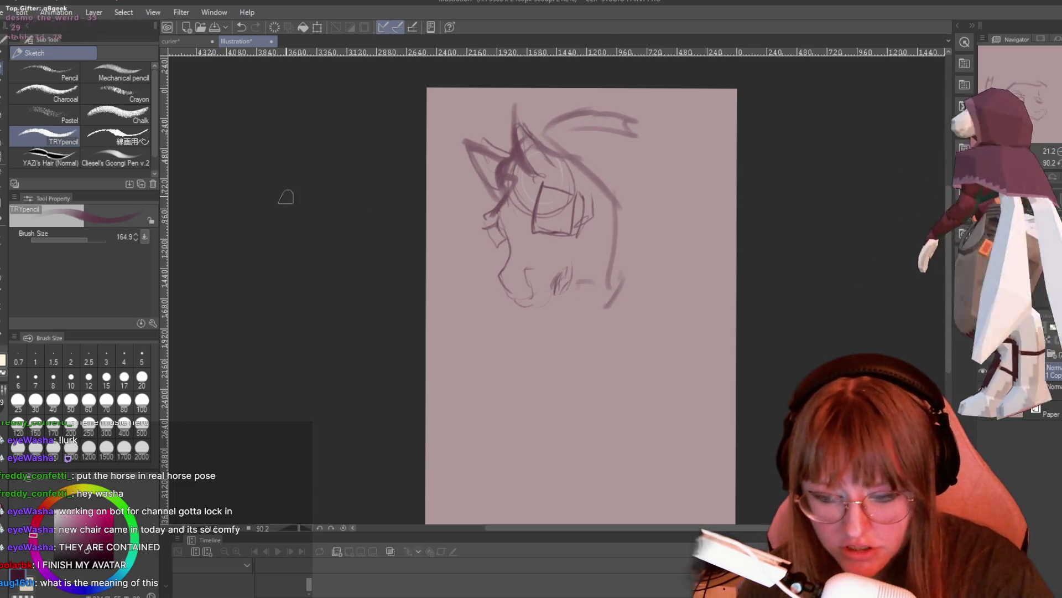
- Reduce the brush size to 69.9 and trace the jaw, face front, cheek and right head outline
{"action": "left_click", "coordinate": [80, 240]}
{"action": "mouse_move", "coordinate": [512, 299]}
{"action": "left_mouse_down"}
{"action": "mouse_move", "coordinate": [551, 311]}
{"action": "mouse_move", "coordinate": [602, 223]}
{"action": "left_mouse_up"}
{"action": "mouse_move", "coordinate": [578, 167]}
{"action": "left_mouse_down"}
{"action": "mouse_move", "coordinate": [575, 224]}
{"action": "mouse_move", "coordinate": [587, 215]}
{"action": "mouse_move", "coordinate": [576, 240]}
{"action": "left_mouse_up"}
{"action": "left_click_drag", "start_coordinate": [595, 220], "coordinate": [593, 248]}
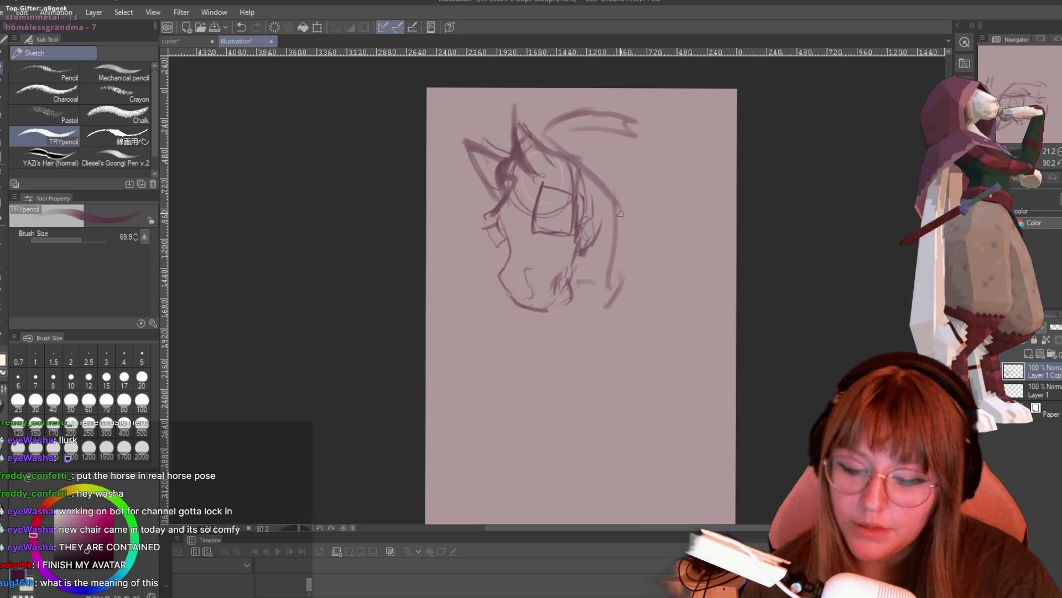
{"action": "left_click_drag", "start_coordinate": [579, 192], "coordinate": [603, 218]}
{"action": "mouse_move", "coordinate": [595, 173]}
{"action": "left_mouse_down"}
{"action": "mouse_move", "coordinate": [626, 240]}
{"action": "mouse_move", "coordinate": [603, 182]}
{"action": "left_mouse_up"}
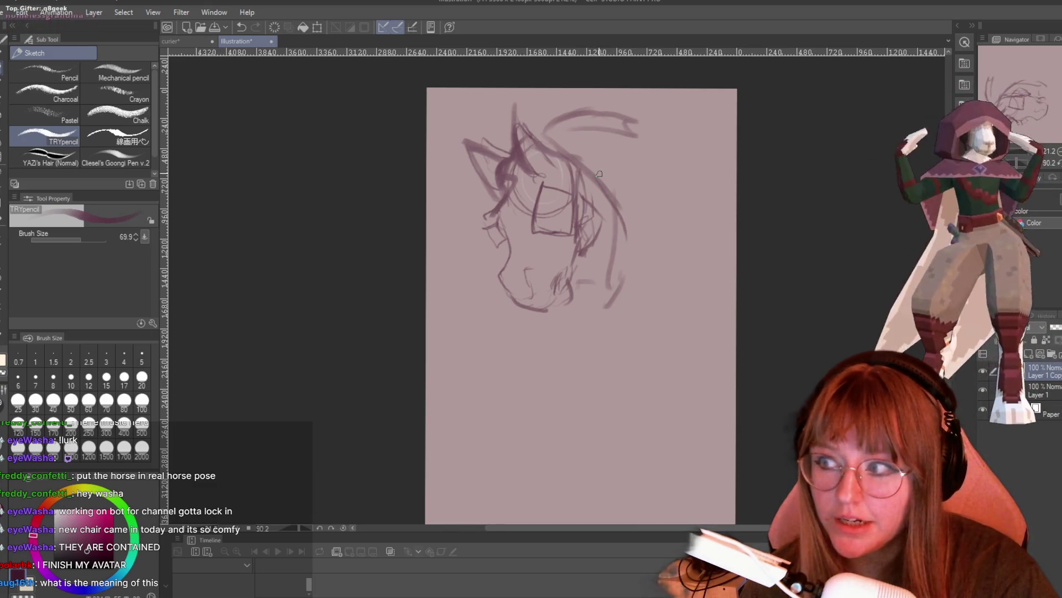
{"action": "mouse_move", "coordinate": [608, 238]}
{"action": "left_mouse_down"}
{"action": "mouse_move", "coordinate": [595, 335]}
{"action": "mouse_move", "coordinate": [613, 286]}
{"action": "left_mouse_up"}
{"action": "mouse_move", "coordinate": [540, 137]}
{"action": "left_mouse_down"}
{"action": "mouse_move", "coordinate": [595, 183]}
{"action": "mouse_move", "coordinate": [612, 117]}
{"action": "mouse_move", "coordinate": [637, 128]}
{"action": "left_mouse_up"}
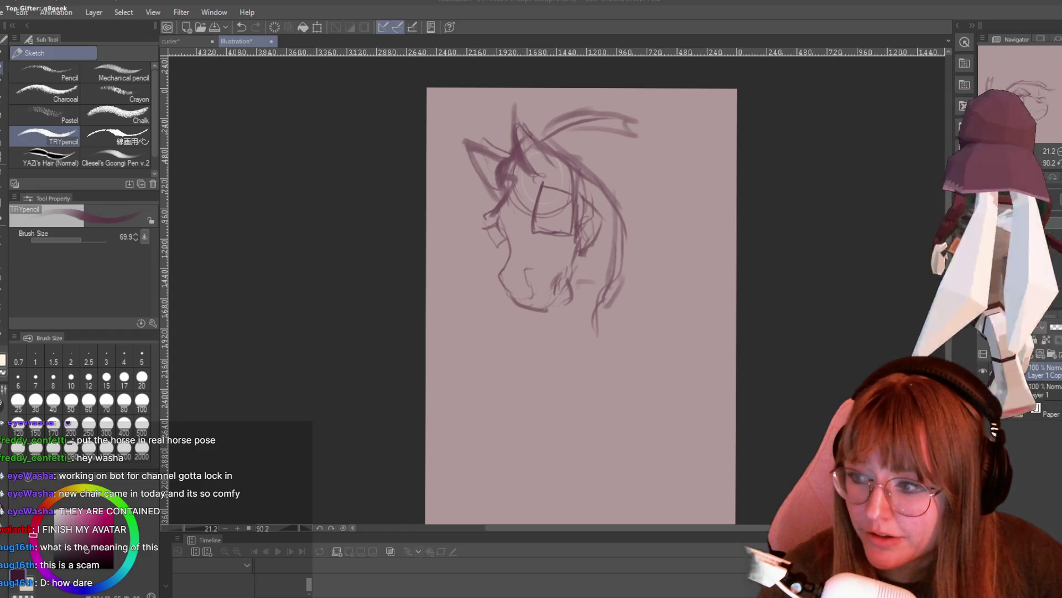
{"action": "key", "text": "alt+Tab"}
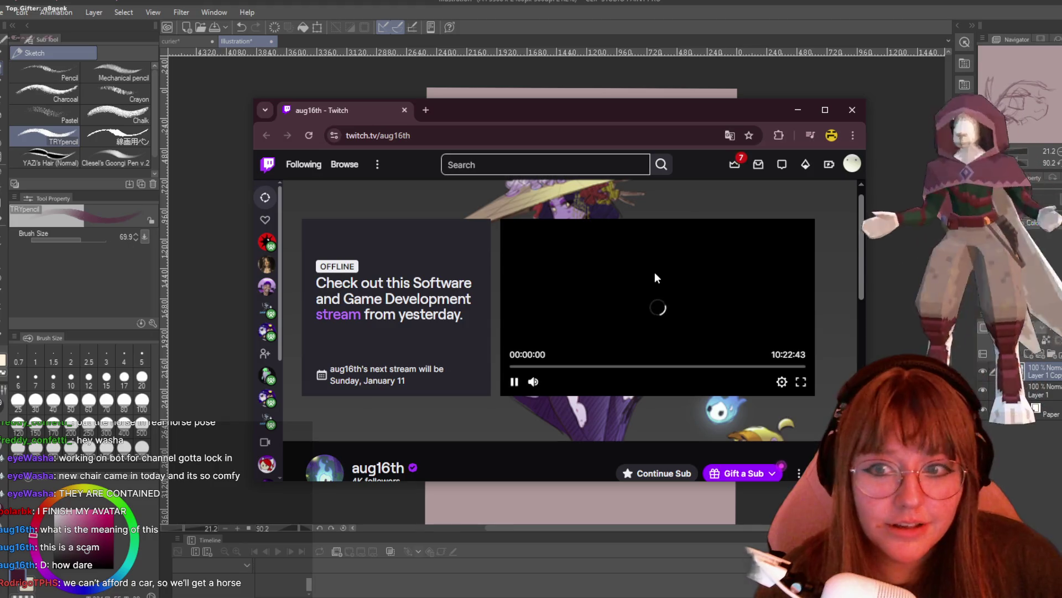
{"action": "left_click", "coordinate": [671, 367]}
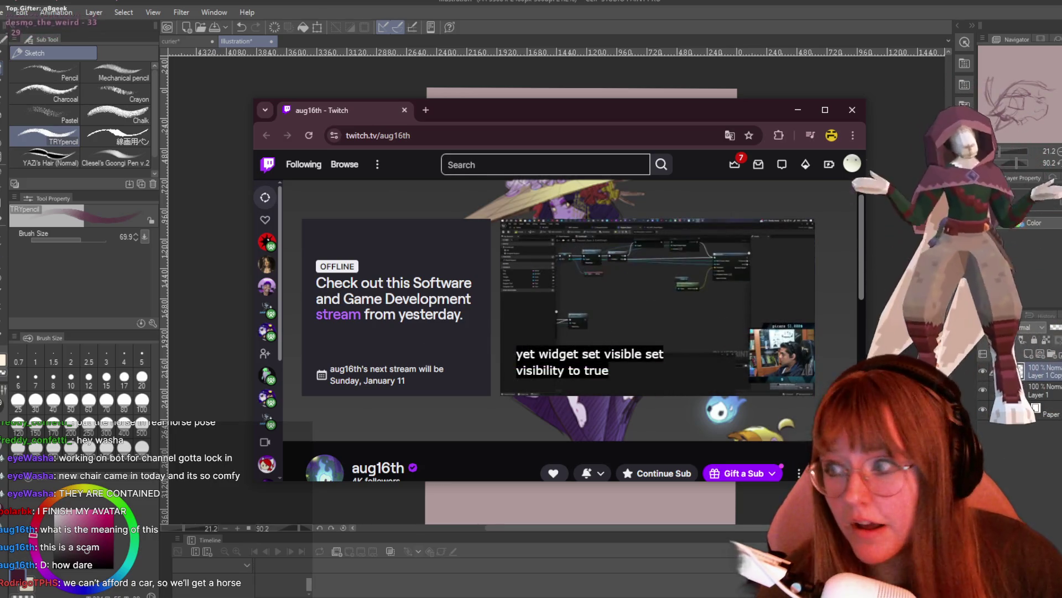
{"action": "left_click", "coordinate": [346, 567]}
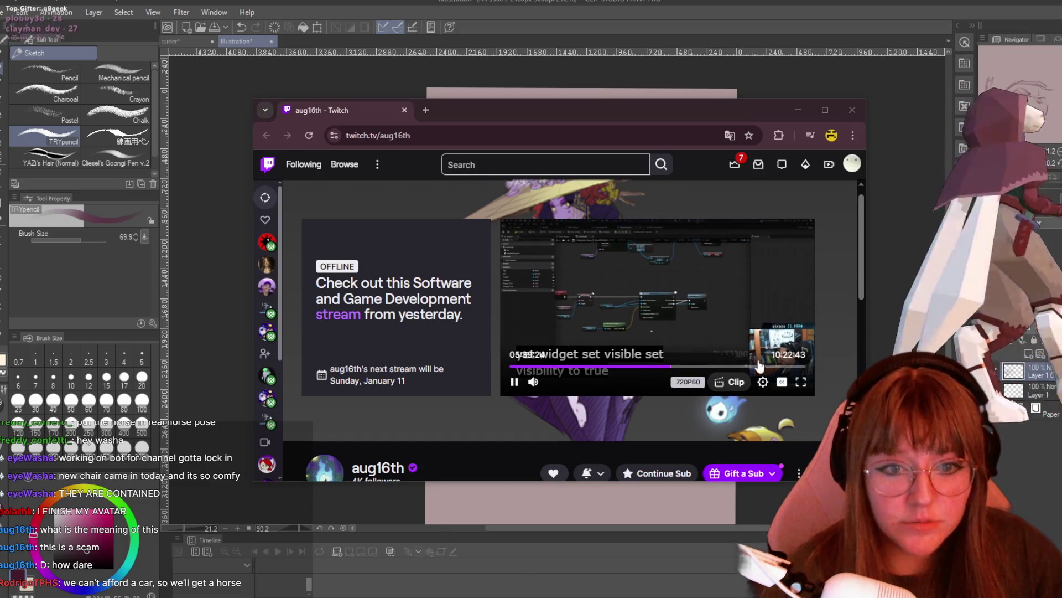
{"action": "left_click", "coordinate": [761, 366]}
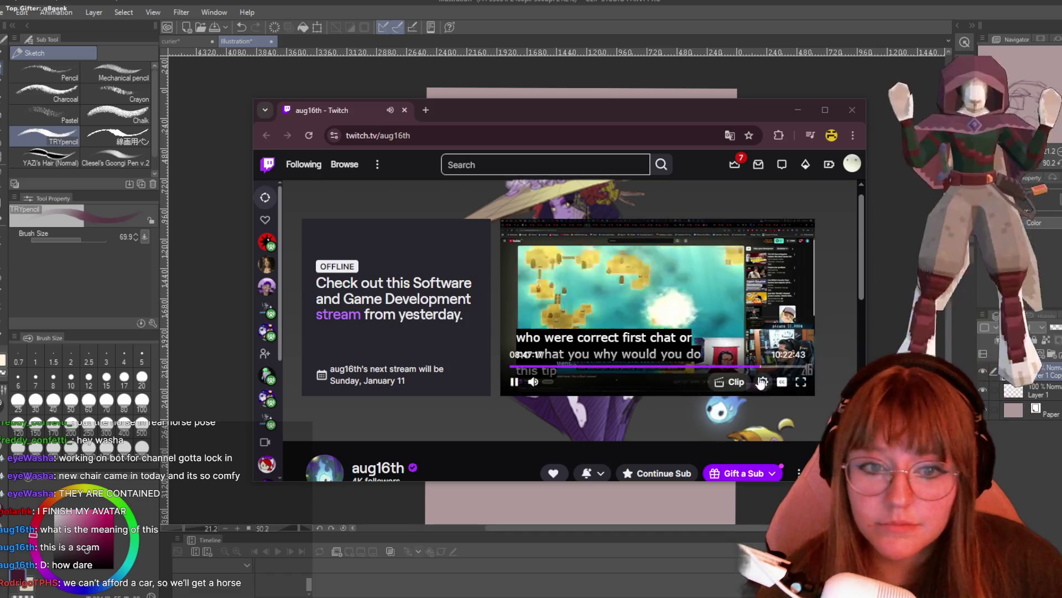
{"action": "left_click", "coordinate": [780, 366]}
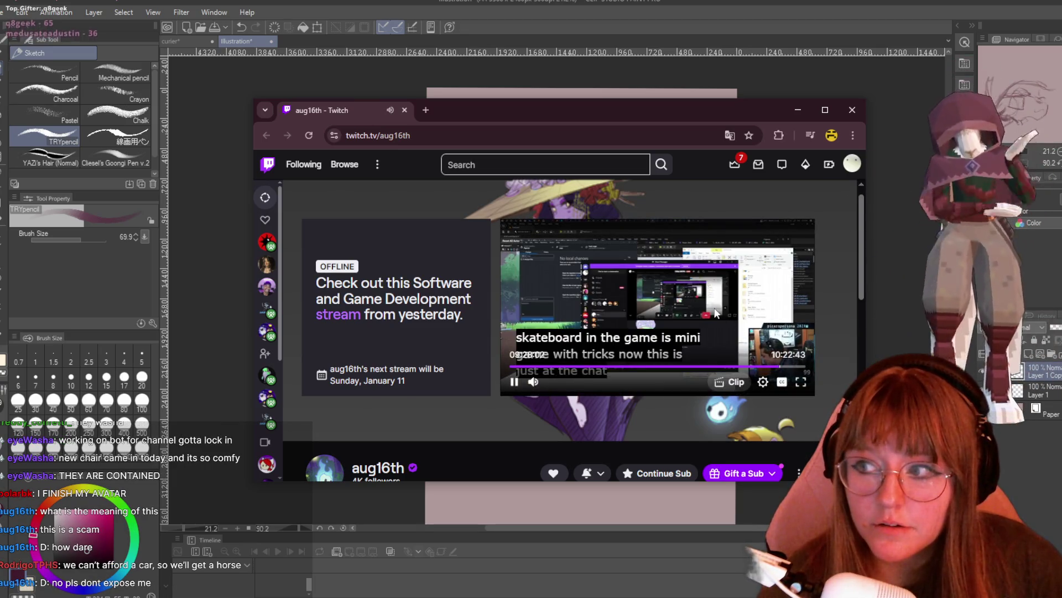
{"action": "left_click", "coordinate": [805, 382]}
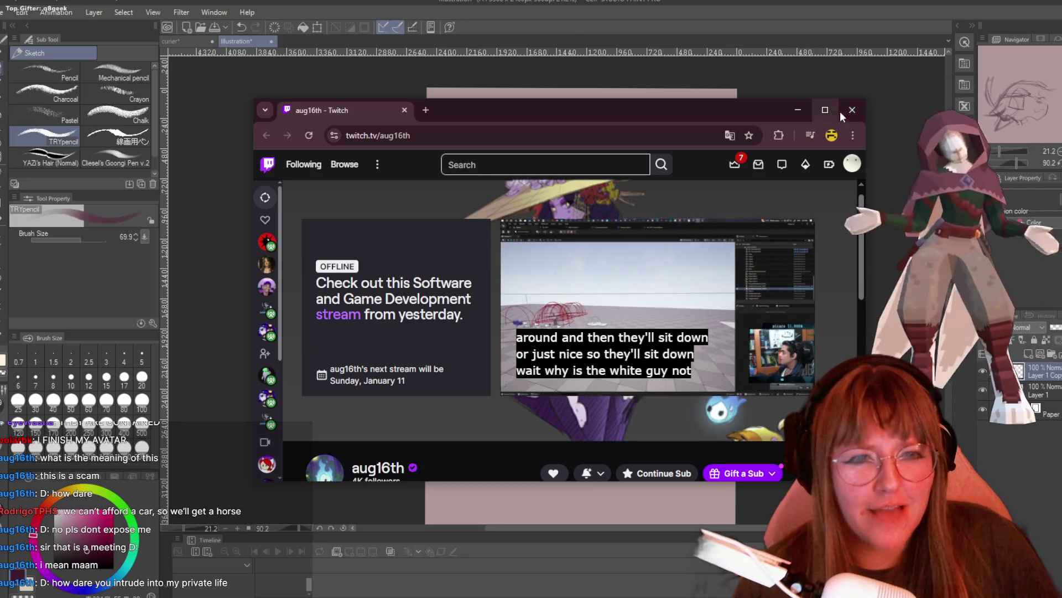
{"action": "left_click", "coordinate": [852, 109]}
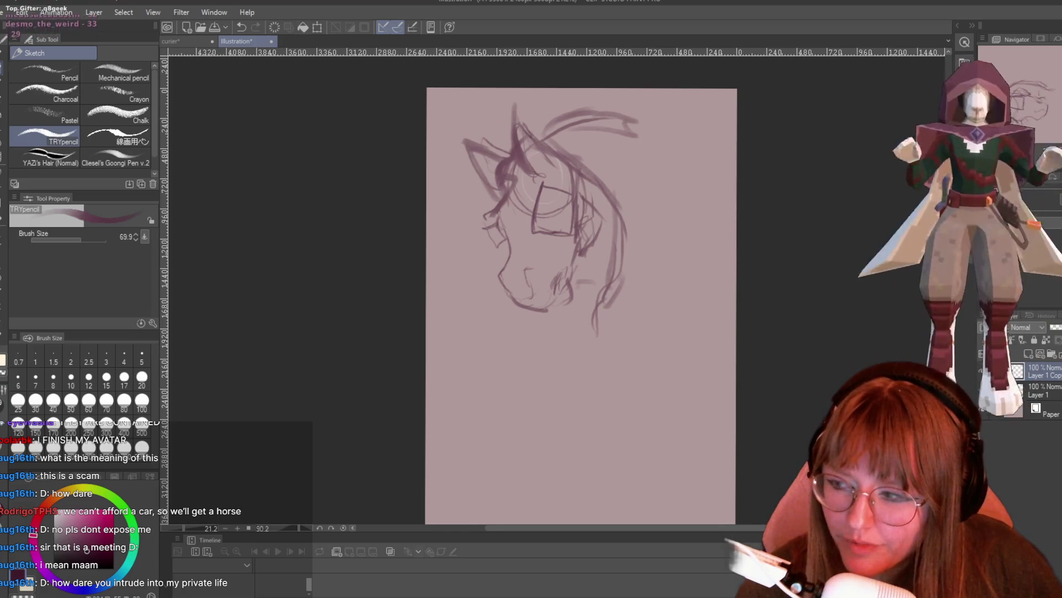
- Zoom out from 21.2 to 17.2 to see the whole page, then bring a Twitch page forward
{"action": "scroll", "coordinate": [581, 175], "scroll_direction": "down", "scroll_amount": 2}
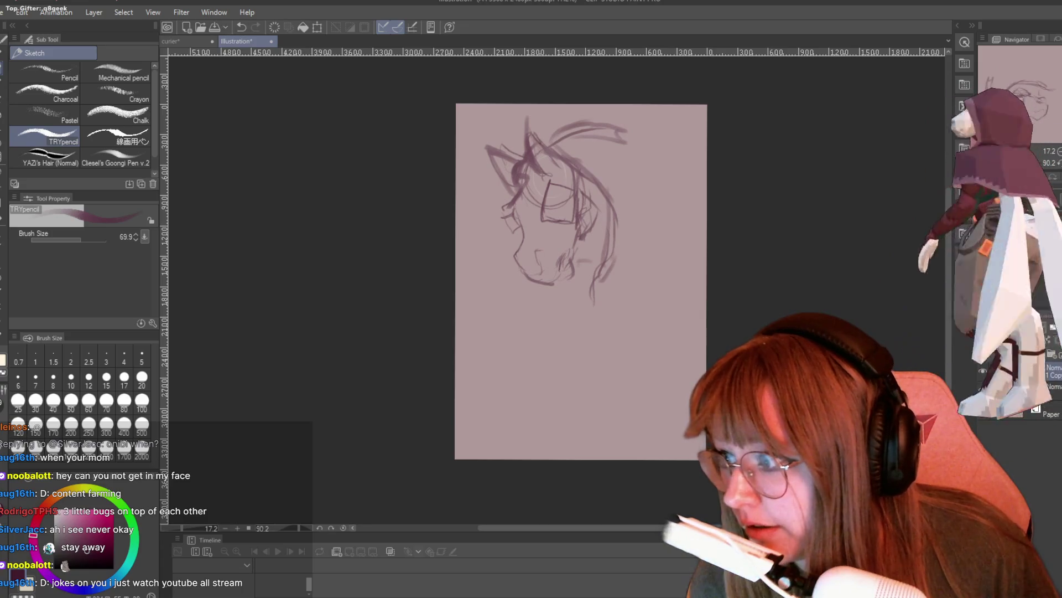
{"action": "left_click_drag", "start_coordinate": [327, 346], "coordinate": [586, 95]}
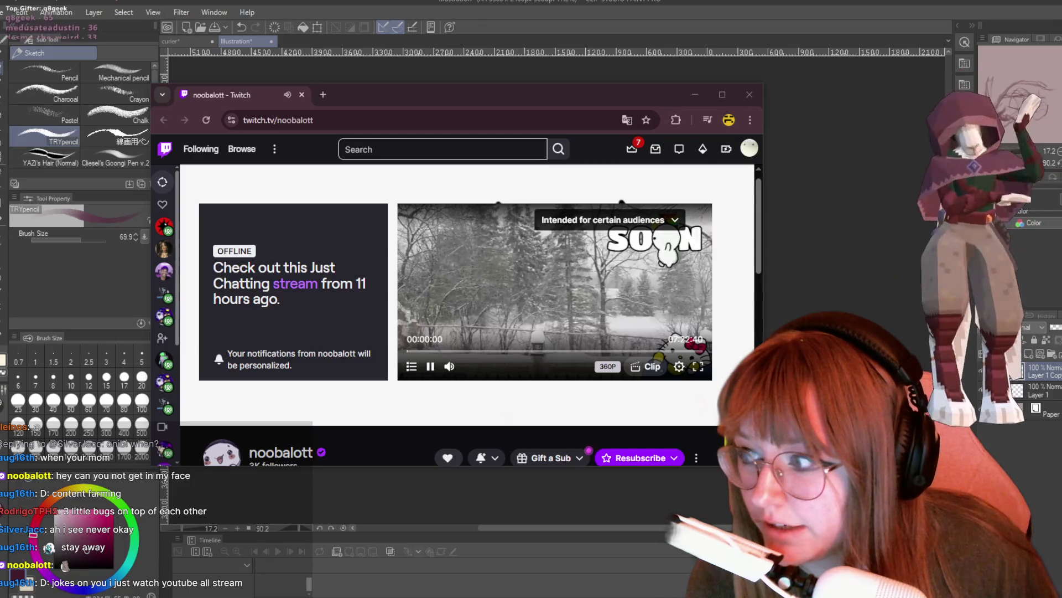
{"action": "left_click", "coordinate": [453, 352]}
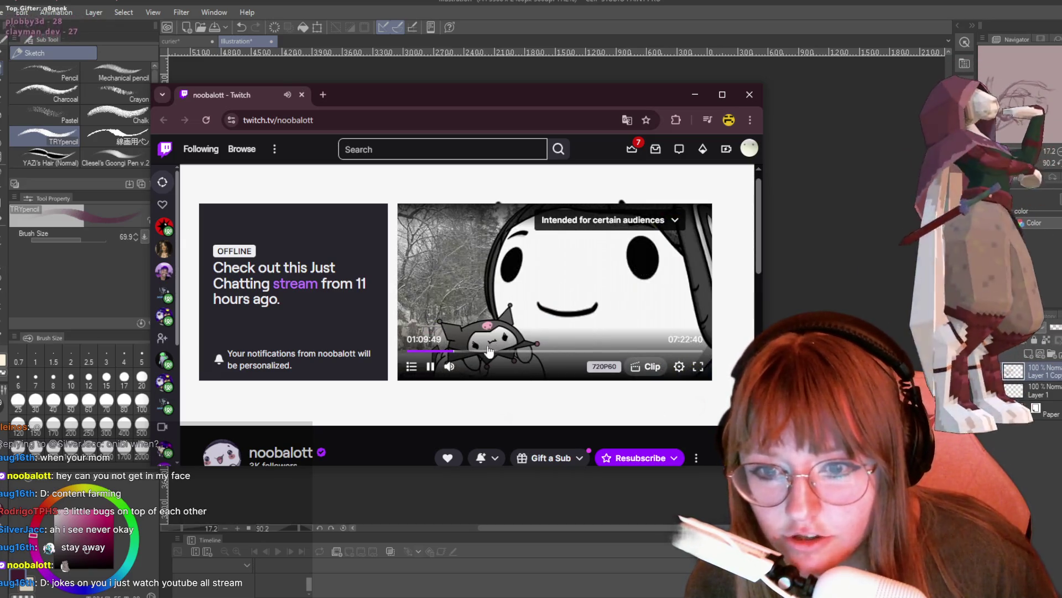
{"action": "left_click", "coordinate": [471, 352]}
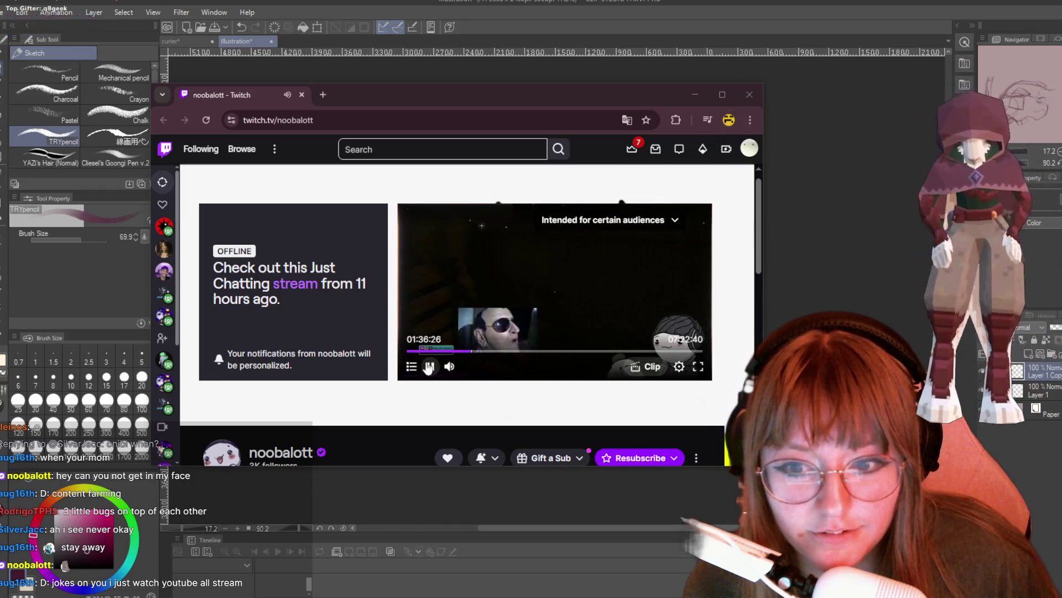
{"action": "left_click", "coordinate": [749, 94]}
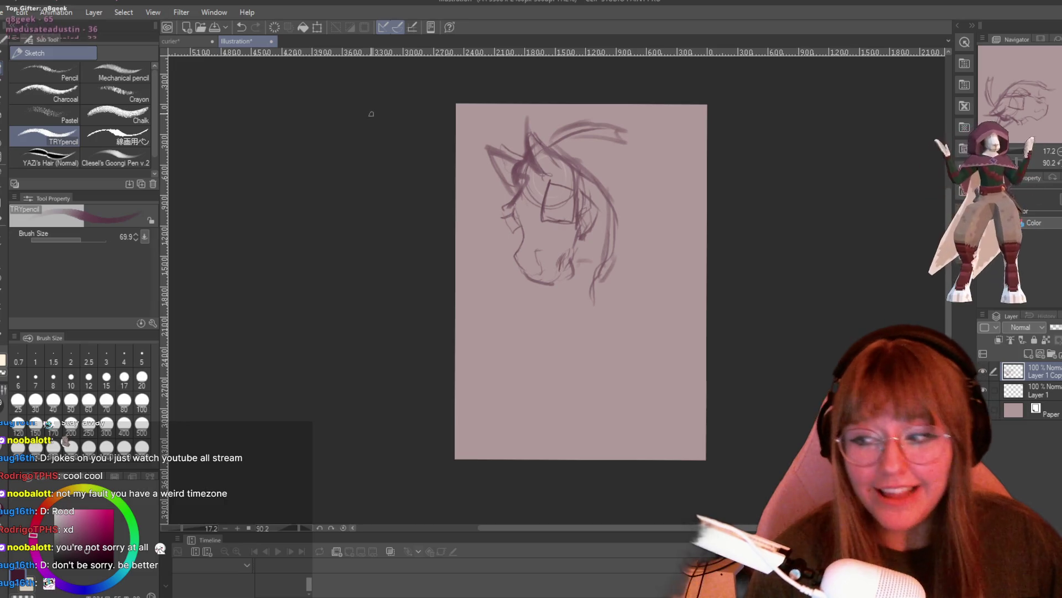
- Zoom in and draw a long curve from the mane down to the right, plus one below the face
{"action": "scroll", "coordinate": [639, 207], "scroll_direction": "up", "scroll_amount": 1}
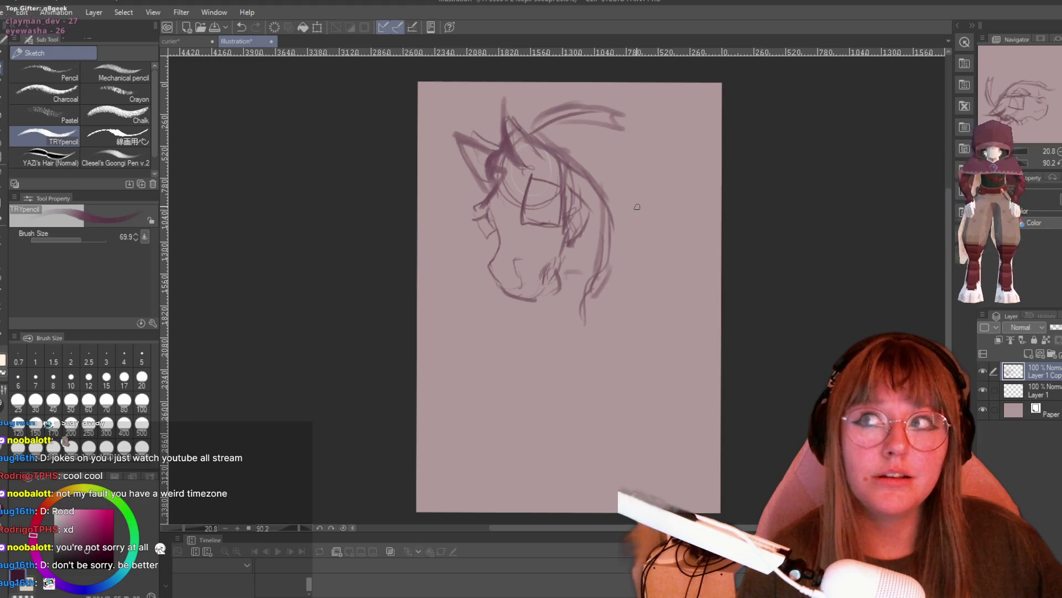
{"action": "scroll", "coordinate": [620, 96], "scroll_direction": "up", "scroll_amount": 1}
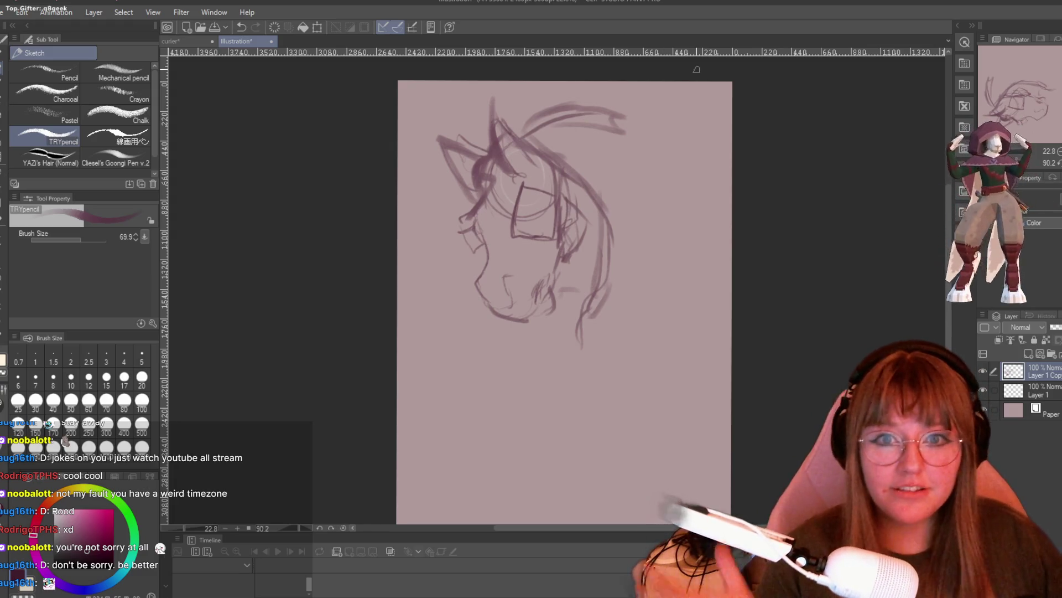
{"action": "scroll", "coordinate": [697, 69], "scroll_direction": "up", "scroll_amount": 1}
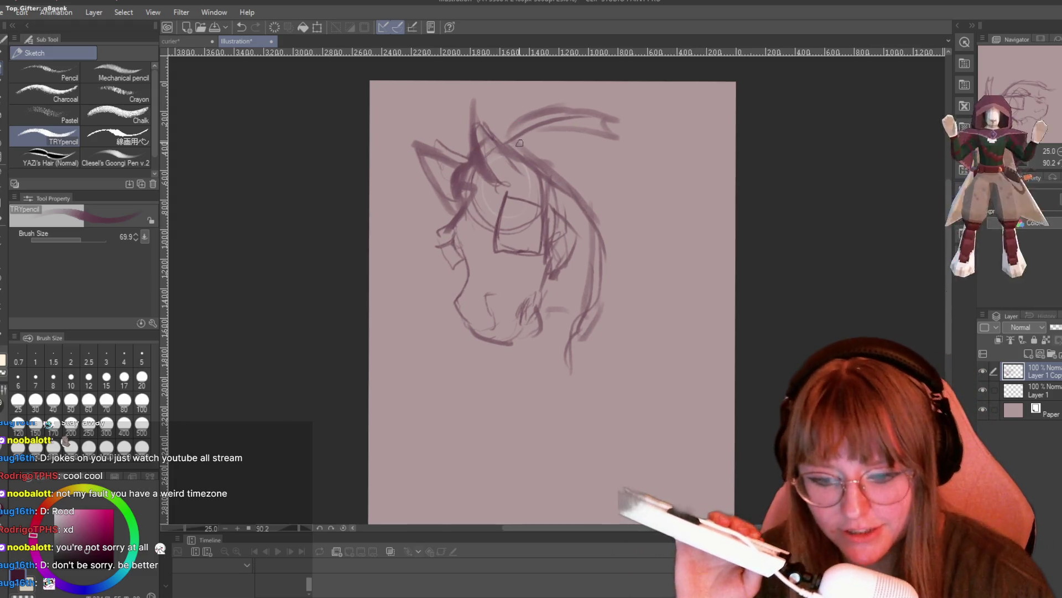
{"action": "left_click_drag", "start_coordinate": [624, 118], "coordinate": [677, 247]}
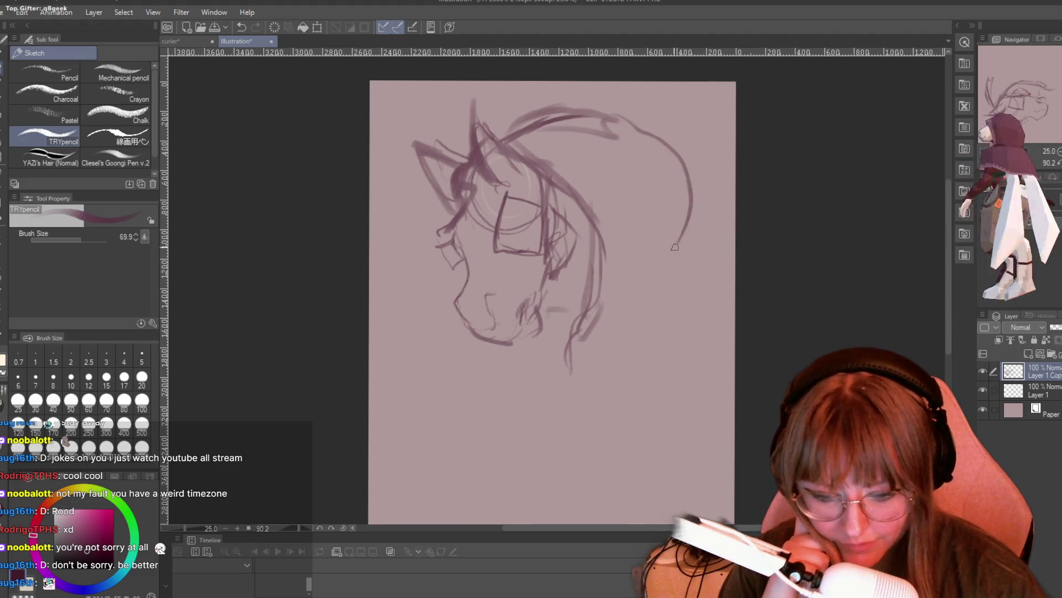
{"action": "scroll", "coordinate": [951, 302], "scroll_direction": "down", "scroll_amount": 2}
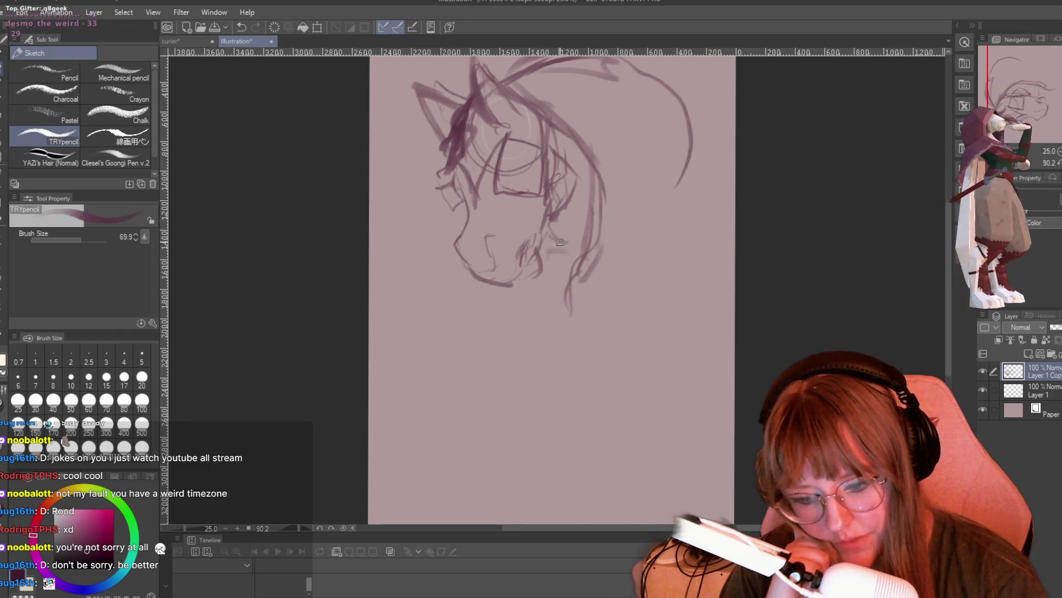
{"action": "mouse_move", "coordinate": [556, 286]}
{"action": "left_mouse_down"}
{"action": "mouse_move", "coordinate": [533, 294]}
{"action": "mouse_move", "coordinate": [535, 355]}
{"action": "mouse_move", "coordinate": [566, 315]}
{"action": "mouse_move", "coordinate": [555, 284]}
{"action": "mouse_move", "coordinate": [524, 335]}
{"action": "mouse_move", "coordinate": [532, 316]}
{"action": "left_mouse_up"}
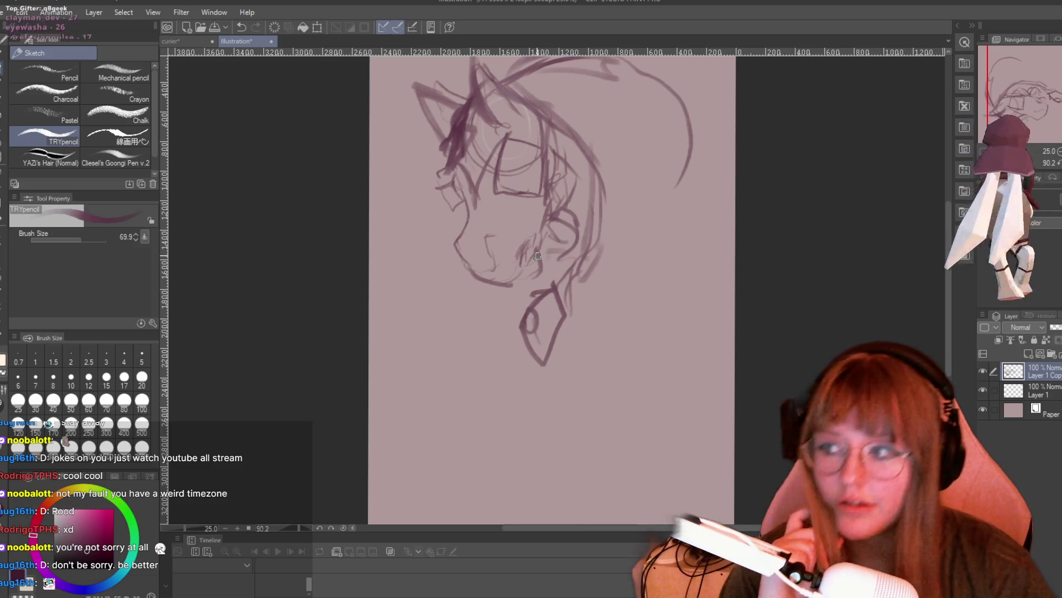
- Sketch the chin, the neck line beside the earring, the back of the hair and shoulder lines
{"action": "left_click_drag", "start_coordinate": [535, 256], "coordinate": [526, 332]}
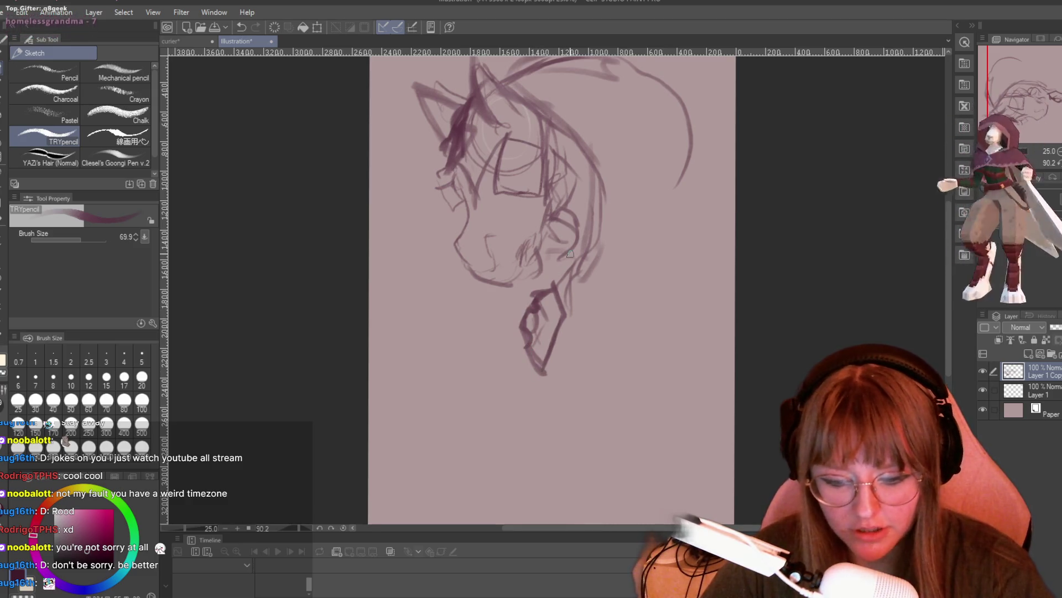
{"action": "mouse_move", "coordinate": [578, 265]}
{"action": "left_mouse_down"}
{"action": "mouse_move", "coordinate": [555, 303]}
{"action": "mouse_move", "coordinate": [688, 202]}
{"action": "left_mouse_up"}
{"action": "mouse_move", "coordinate": [690, 127]}
{"action": "left_mouse_down"}
{"action": "mouse_move", "coordinate": [686, 216]}
{"action": "mouse_move", "coordinate": [594, 286]}
{"action": "mouse_move", "coordinate": [686, 251]}
{"action": "left_mouse_up"}
{"action": "mouse_move", "coordinate": [630, 277]}
{"action": "left_mouse_down"}
{"action": "mouse_move", "coordinate": [560, 357]}
{"action": "mouse_move", "coordinate": [524, 448]}
{"action": "mouse_move", "coordinate": [529, 471]}
{"action": "left_mouse_up"}
{"action": "left_click_drag", "start_coordinate": [947, 286], "coordinate": [948, 302]}
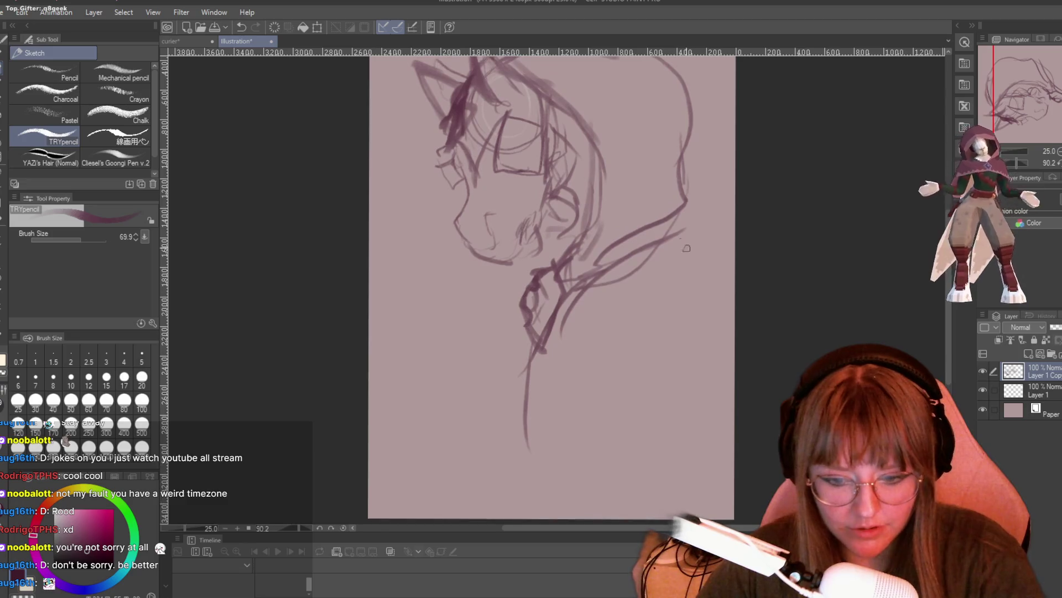
{"action": "left_click_drag", "start_coordinate": [685, 210], "coordinate": [749, 225]}
{"action": "mouse_move", "coordinate": [545, 338]}
{"action": "left_mouse_down"}
{"action": "mouse_move", "coordinate": [532, 376]}
{"action": "mouse_move", "coordinate": [631, 279]}
{"action": "mouse_move", "coordinate": [612, 299]}
{"action": "left_mouse_up"}
{"action": "left_click_drag", "start_coordinate": [686, 270], "coordinate": [631, 291]}
{"action": "mouse_move", "coordinate": [681, 141]}
{"action": "left_mouse_down"}
{"action": "mouse_move", "coordinate": [691, 199]}
{"action": "mouse_move", "coordinate": [735, 222]}
{"action": "left_mouse_up"}
- Shape the hair and jaw, then rough in the body outline with a curve down its left side
{"action": "mouse_move", "coordinate": [548, 230]}
{"action": "left_mouse_down"}
{"action": "mouse_move", "coordinate": [540, 270]}
{"action": "mouse_move", "coordinate": [502, 264]}
{"action": "left_mouse_up"}
{"action": "left_click_drag", "start_coordinate": [564, 152], "coordinate": [545, 261]}
{"action": "left_click_drag", "start_coordinate": [540, 224], "coordinate": [503, 268]}
{"action": "mouse_move", "coordinate": [542, 205]}
{"action": "left_mouse_down"}
{"action": "mouse_move", "coordinate": [530, 228]}
{"action": "mouse_move", "coordinate": [541, 248]}
{"action": "left_mouse_up"}
{"action": "left_click_drag", "start_coordinate": [522, 299], "coordinate": [518, 310]}
{"action": "mouse_move", "coordinate": [518, 324]}
{"action": "left_mouse_down"}
{"action": "mouse_move", "coordinate": [491, 424]}
{"action": "mouse_move", "coordinate": [600, 404]}
{"action": "left_mouse_up"}
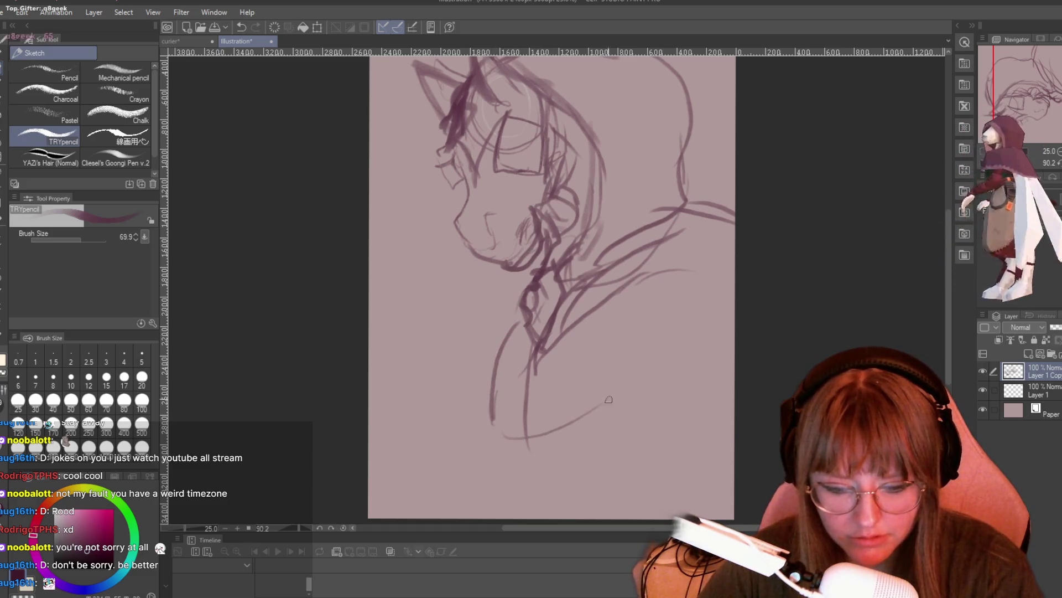
{"action": "left_click_drag", "start_coordinate": [640, 366], "coordinate": [631, 375]}
{"action": "left_click_drag", "start_coordinate": [689, 238], "coordinate": [591, 377]}
{"action": "mouse_move", "coordinate": [595, 329]}
{"action": "left_mouse_down"}
{"action": "mouse_move", "coordinate": [542, 353]}
{"action": "mouse_move", "coordinate": [501, 465]}
{"action": "left_mouse_up"}
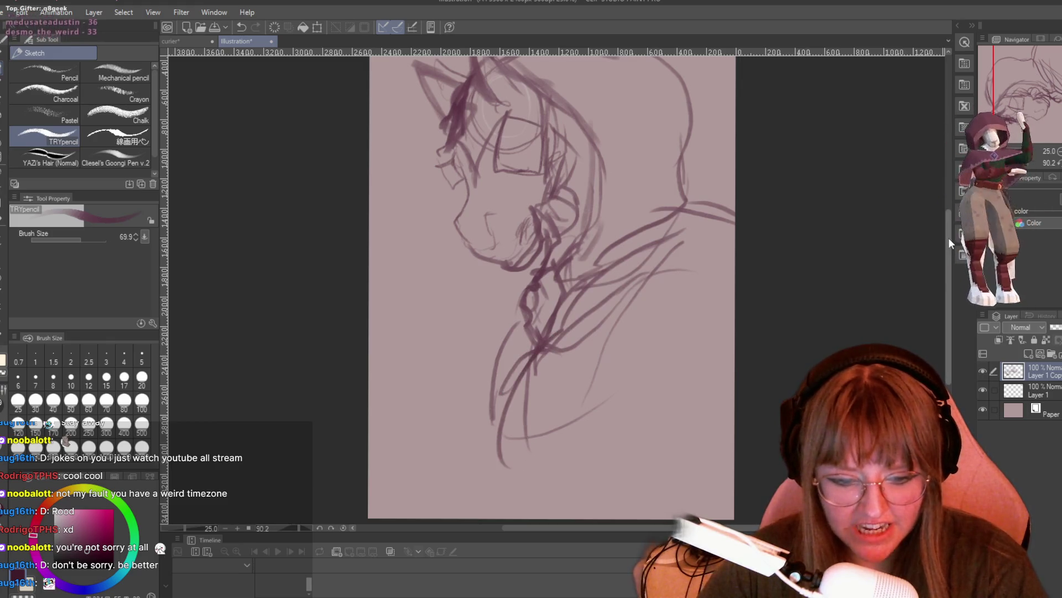
- Reinforce the lower-left body lines, darken the torso line and trace the face contour
{"action": "scroll", "coordinate": [949, 237], "scroll_direction": "down", "scroll_amount": 1}
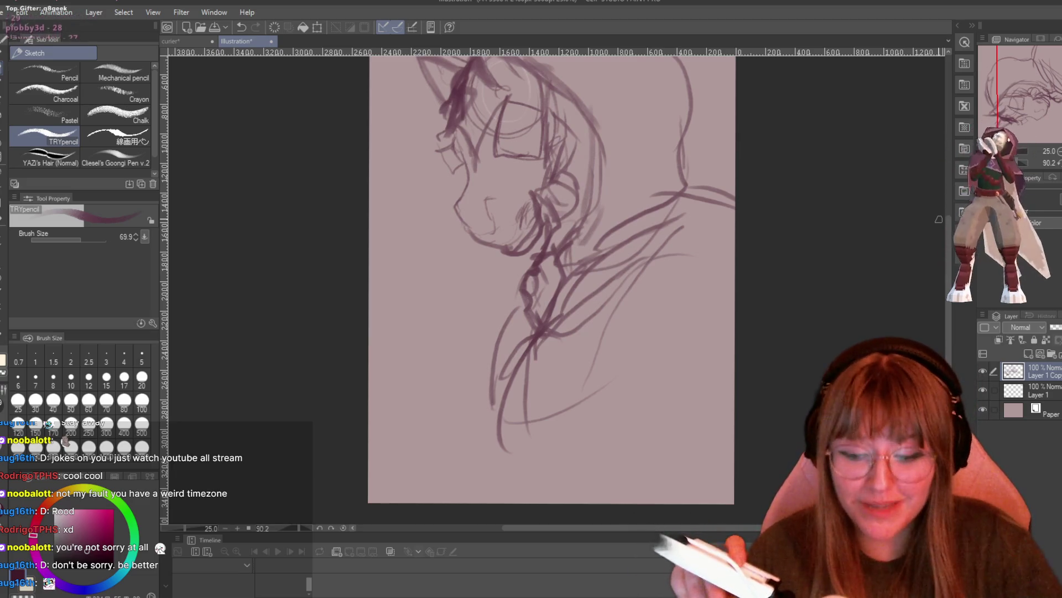
{"action": "left_click_drag", "start_coordinate": [541, 340], "coordinate": [510, 435]}
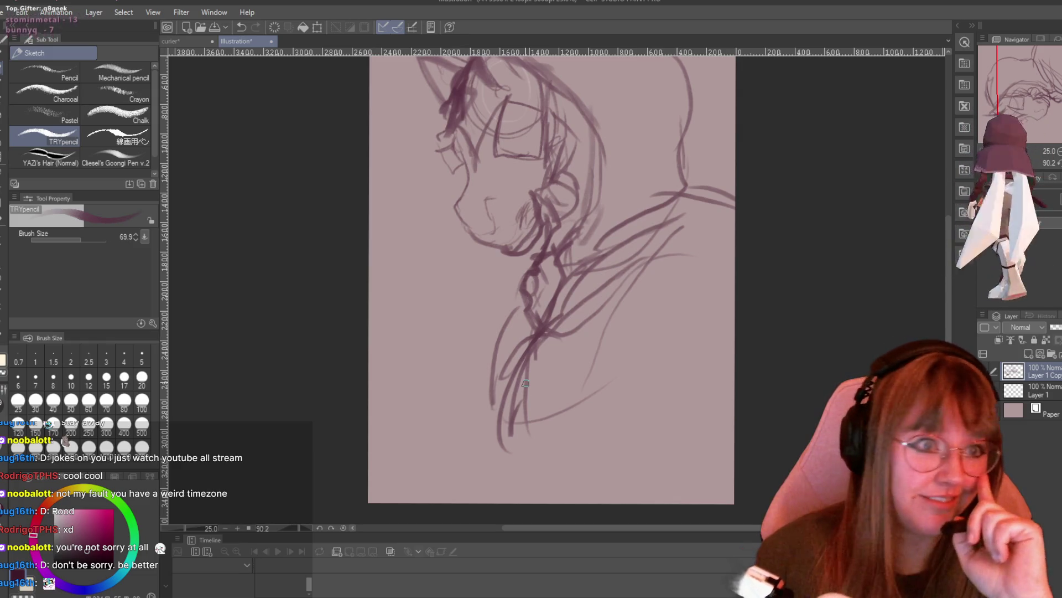
{"action": "mouse_move", "coordinate": [536, 332]}
{"action": "left_mouse_down"}
{"action": "mouse_move", "coordinate": [553, 415]}
{"action": "mouse_move", "coordinate": [667, 235]}
{"action": "left_mouse_up"}
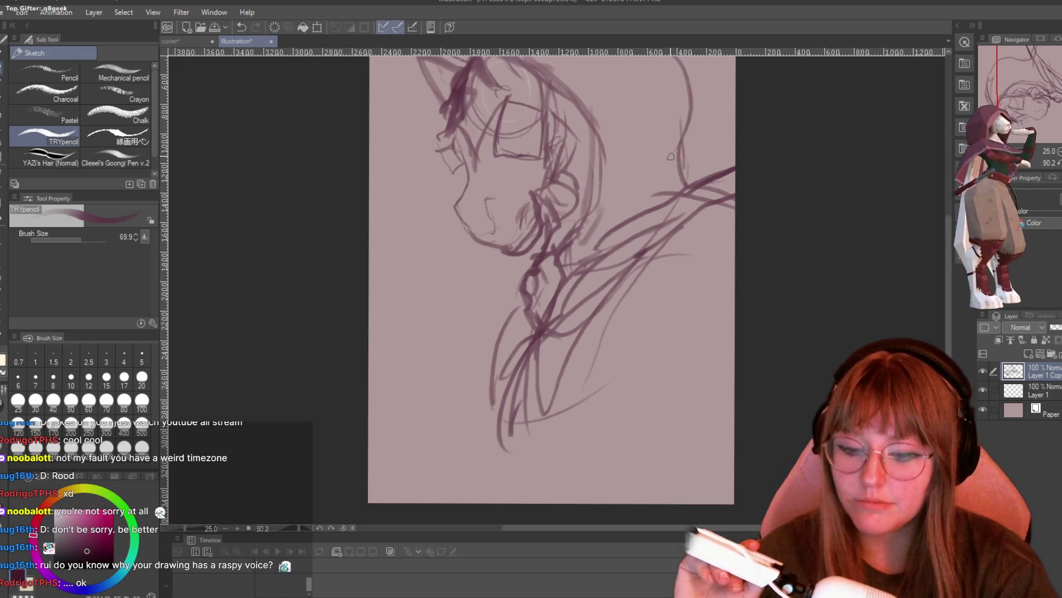
{"action": "left_click_drag", "start_coordinate": [677, 278], "coordinate": [675, 269]}
{"action": "mouse_move", "coordinate": [468, 172]}
{"action": "left_mouse_down"}
{"action": "mouse_move", "coordinate": [456, 206]}
{"action": "mouse_move", "coordinate": [466, 225]}
{"action": "mouse_move", "coordinate": [492, 216]}
{"action": "mouse_move", "coordinate": [491, 200]}
{"action": "left_mouse_up"}
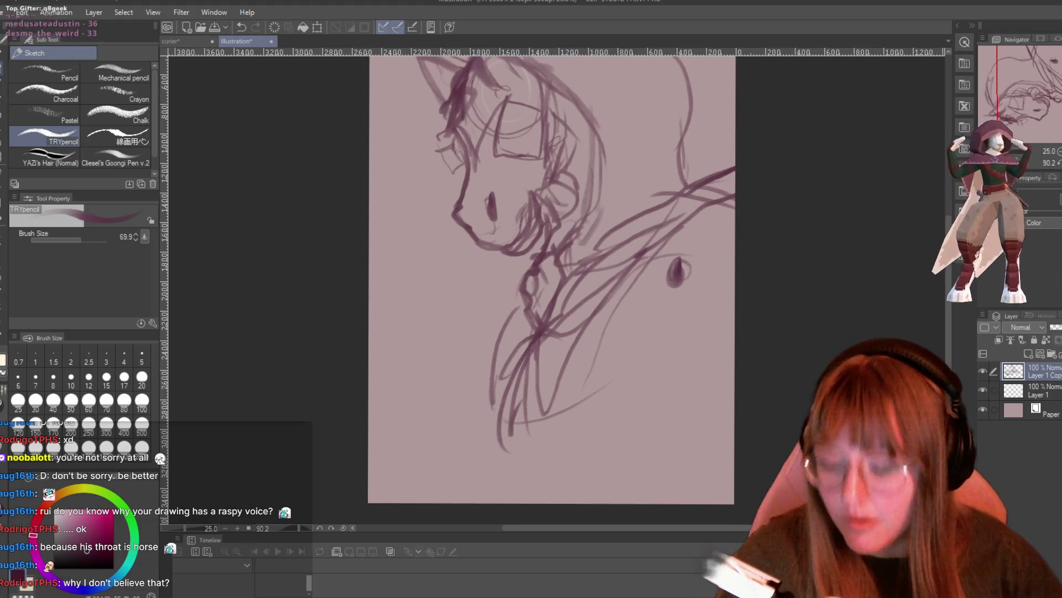
- Erase the stray dark blob on the right side of the sketch with the eraser
{"action": "key", "text": "e"}
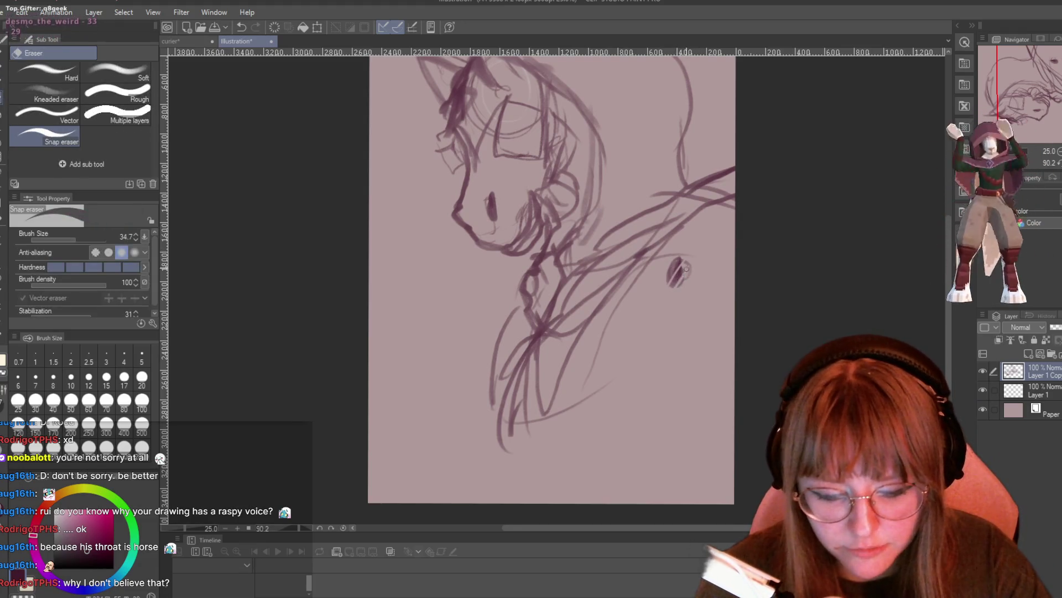
{"action": "left_click_drag", "start_coordinate": [677, 261], "coordinate": [680, 286]}
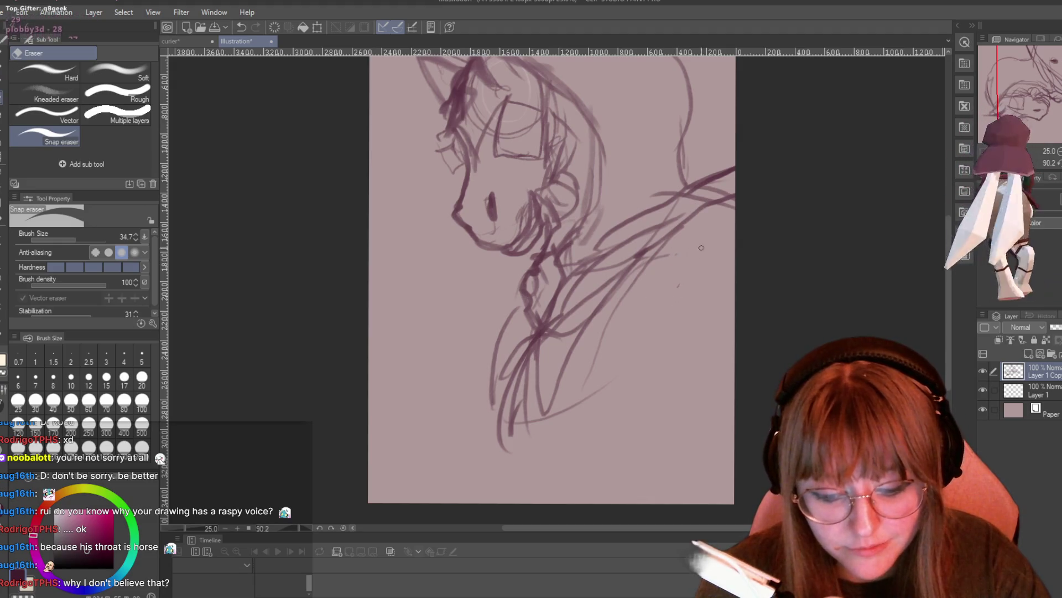
{"action": "key", "text": "p"}
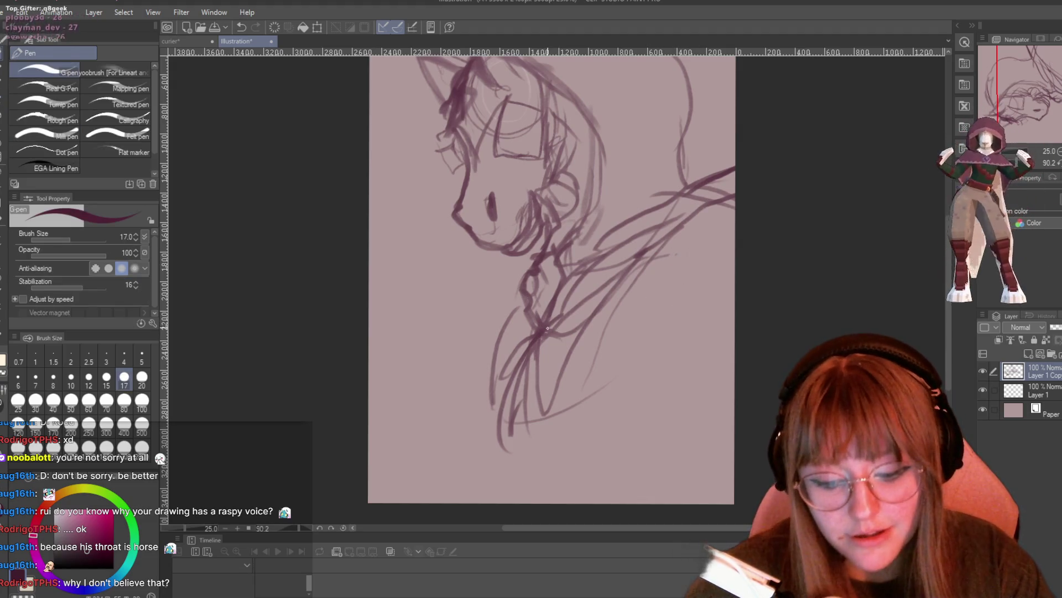
{"action": "key", "text": "p"}
- Sketch the right-side shoulder loop, darken the cloak strokes and add a lower-right cloak curve
{"action": "left_click_drag", "start_coordinate": [719, 249], "coordinate": [525, 448]}
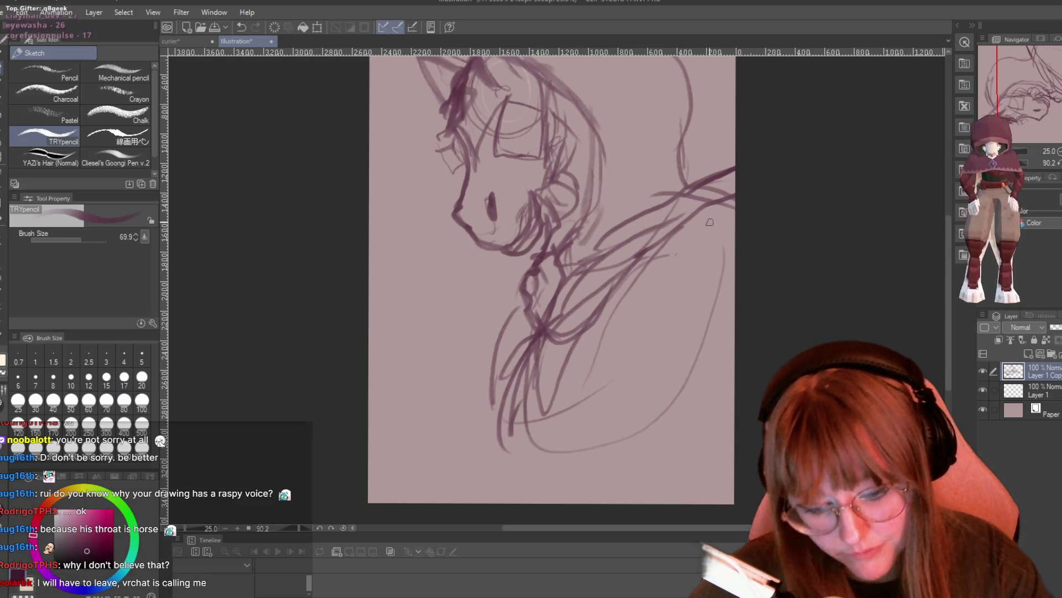
{"action": "mouse_move", "coordinate": [647, 301]}
{"action": "left_mouse_down"}
{"action": "mouse_move", "coordinate": [722, 233]}
{"action": "mouse_move", "coordinate": [631, 313]}
{"action": "left_mouse_up"}
{"action": "left_click_drag", "start_coordinate": [677, 210], "coordinate": [633, 252]}
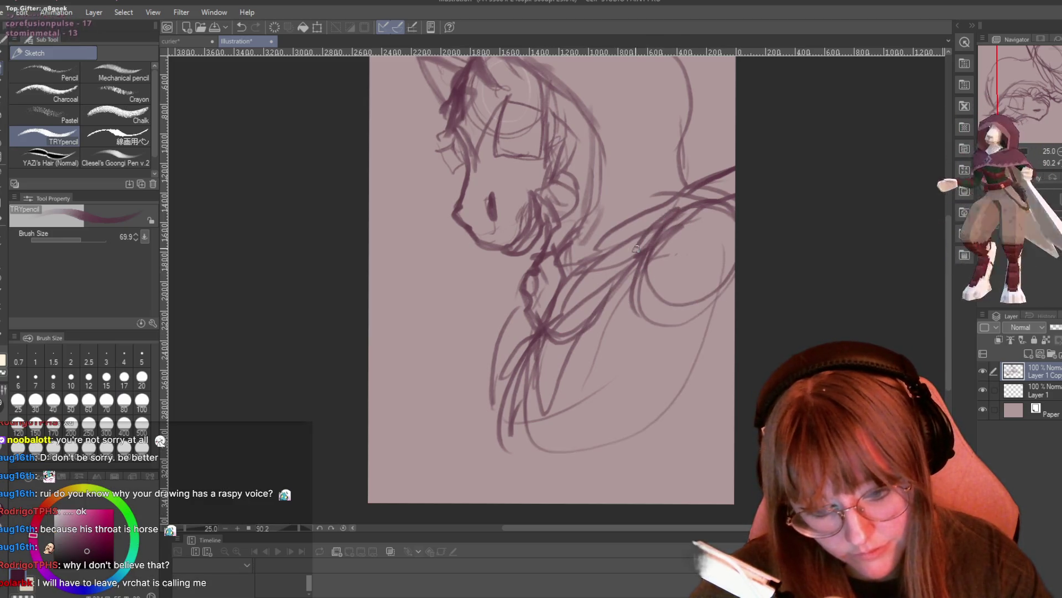
{"action": "left_click_drag", "start_coordinate": [669, 211], "coordinate": [626, 274]}
{"action": "left_click_drag", "start_coordinate": [664, 216], "coordinate": [733, 188]}
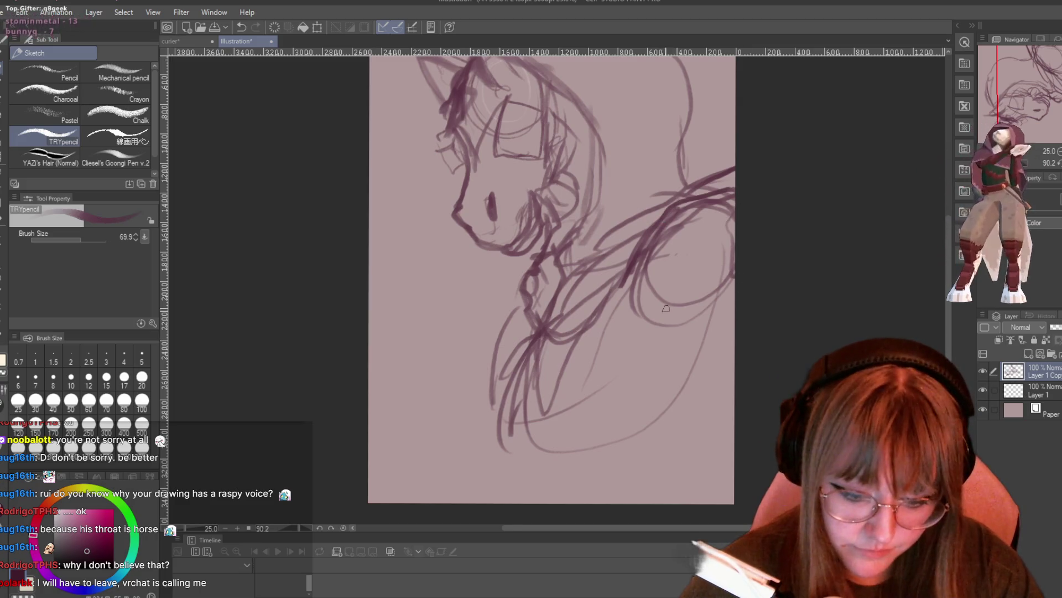
{"action": "left_click_drag", "start_coordinate": [686, 330], "coordinate": [720, 430]}
{"action": "scroll", "coordinate": [733, 425], "scroll_direction": "down", "scroll_amount": 3}
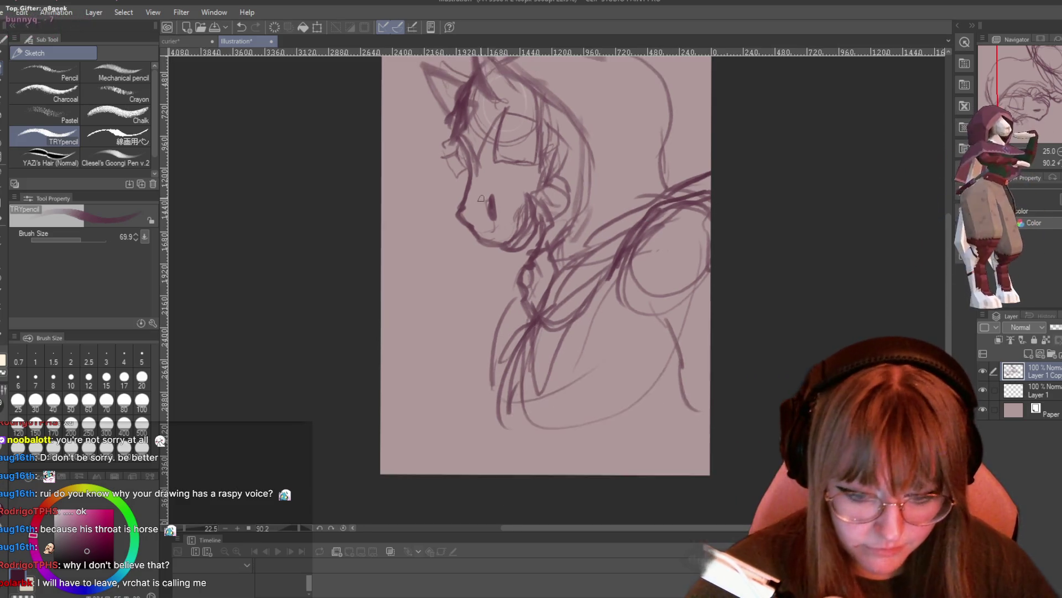
{"action": "scroll", "coordinate": [743, 232], "scroll_direction": "up", "scroll_amount": 1}
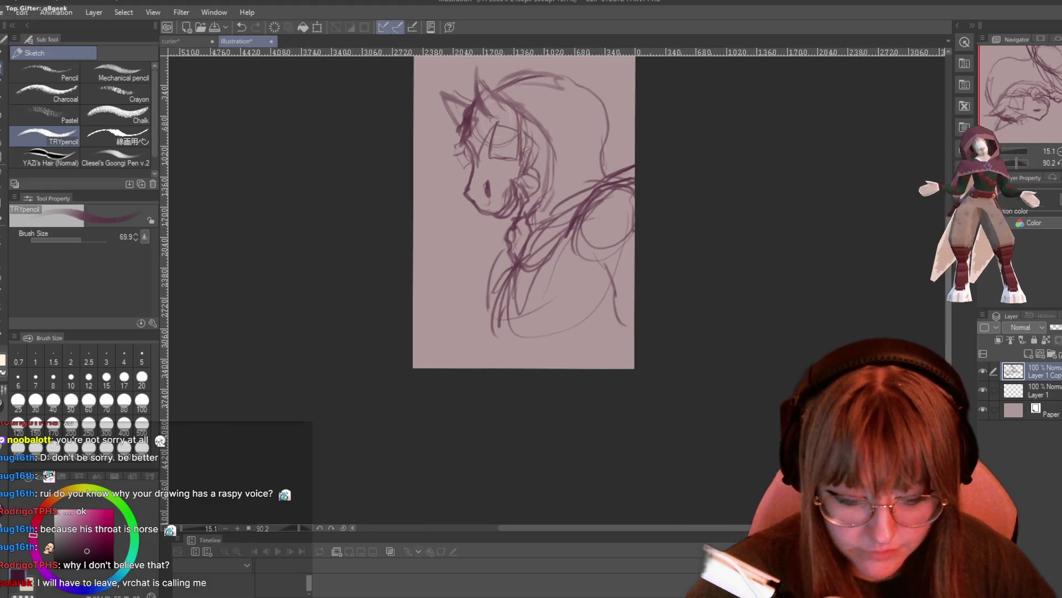
{"action": "scroll", "coordinate": [824, 269], "scroll_direction": "up", "scroll_amount": 3}
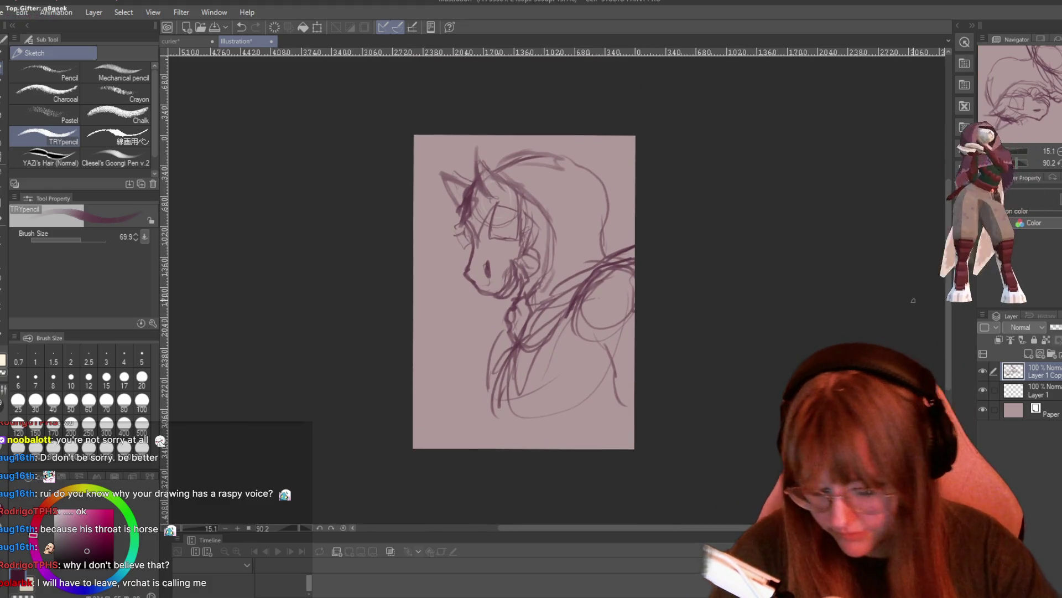
{"action": "key", "text": "ctrl+t"}
- Scale the horse sketch layer down and tilt it slightly clockwise so the figure fits the page
{"action": "left_click_drag", "start_coordinate": [583, 146], "coordinate": [564, 142]}
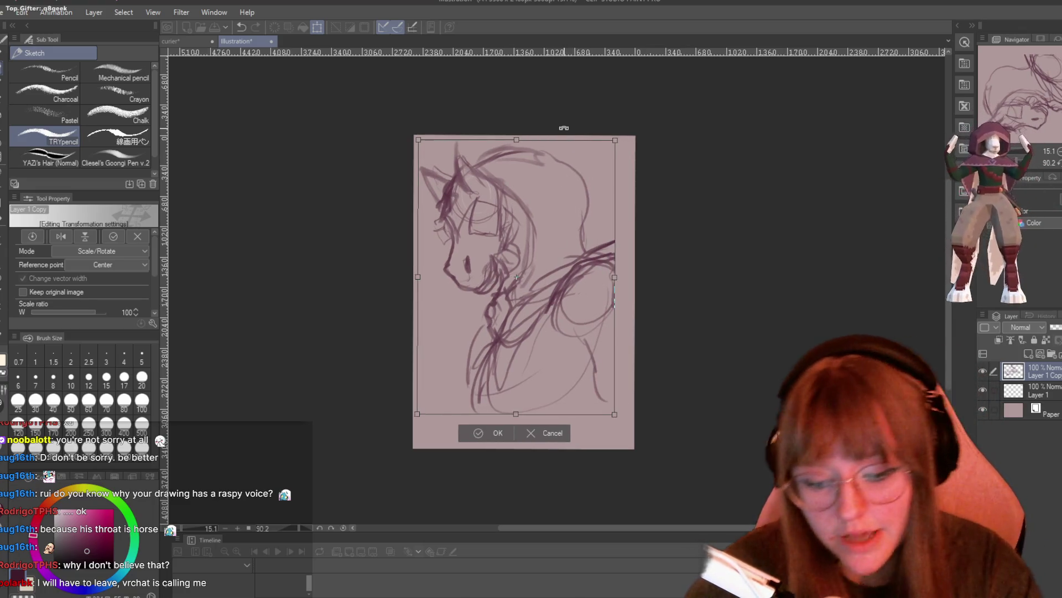
{"action": "mouse_move", "coordinate": [596, 142]}
{"action": "left_mouse_down"}
{"action": "mouse_move", "coordinate": [568, 184]}
{"action": "mouse_move", "coordinate": [607, 111]}
{"action": "mouse_move", "coordinate": [641, 120]}
{"action": "mouse_move", "coordinate": [607, 123]}
{"action": "left_mouse_up"}
{"action": "left_click_drag", "start_coordinate": [527, 232], "coordinate": [532, 239]}
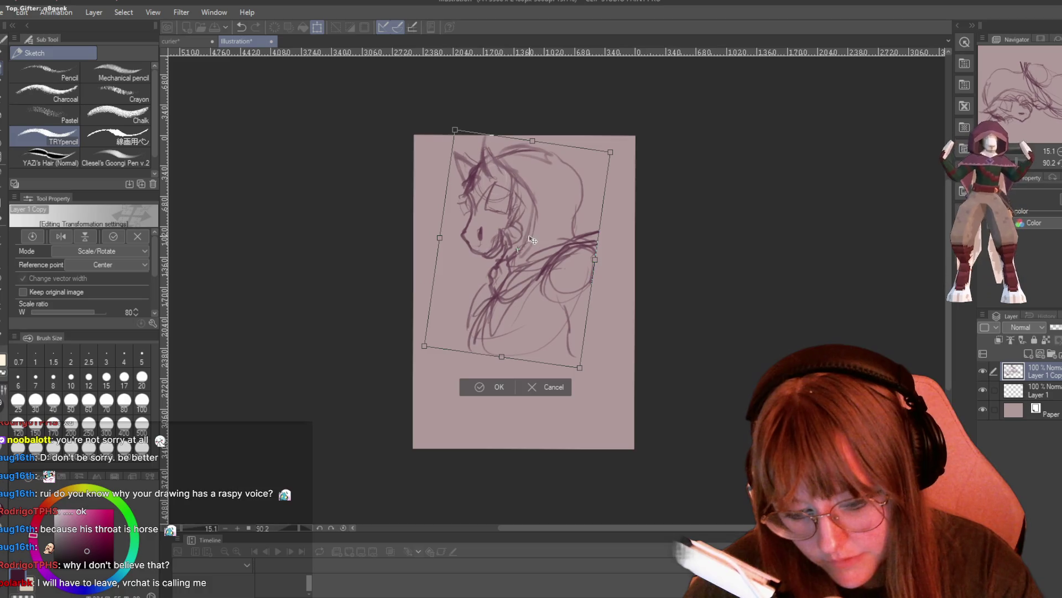
{"action": "left_click", "coordinate": [479, 389]}
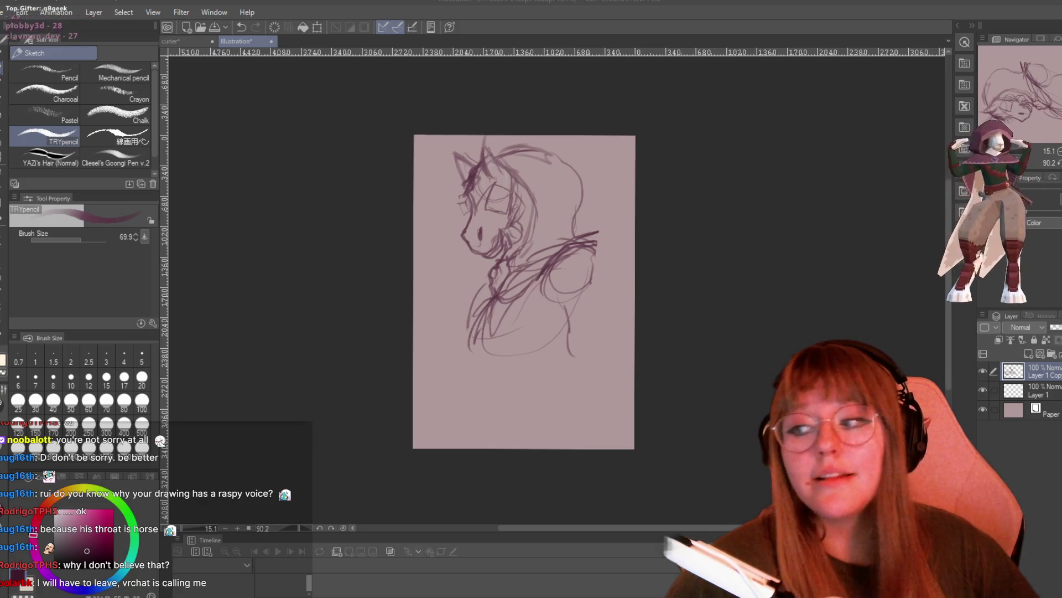
- Extend the hood outline over the head and rough in long cloak lines down the body
{"action": "scroll", "coordinate": [501, 154], "scroll_direction": "up", "scroll_amount": 1}
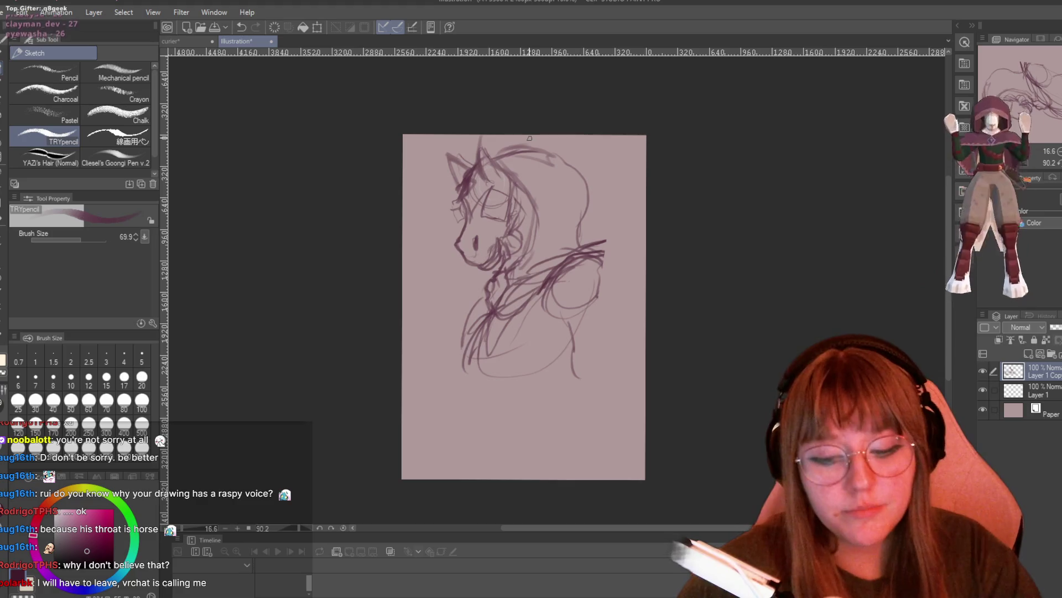
{"action": "mouse_move", "coordinate": [498, 150]}
{"action": "left_mouse_down"}
{"action": "mouse_move", "coordinate": [575, 171]}
{"action": "mouse_move", "coordinate": [574, 239]}
{"action": "mouse_move", "coordinate": [592, 242]}
{"action": "mouse_move", "coordinate": [619, 278]}
{"action": "mouse_move", "coordinate": [550, 307]}
{"action": "left_mouse_up"}
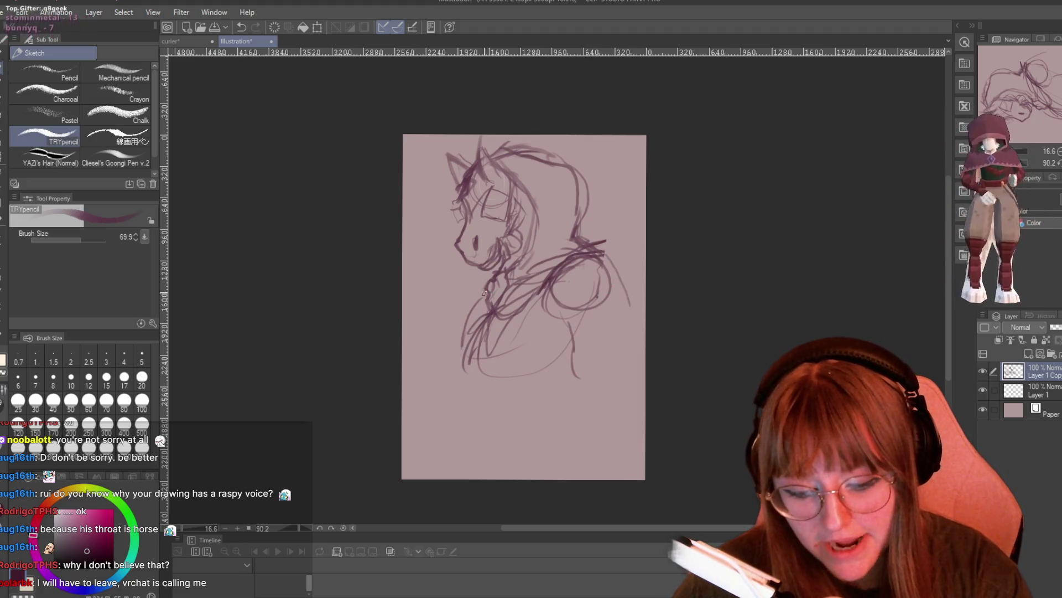
{"action": "mouse_move", "coordinate": [478, 308]}
{"action": "left_mouse_down"}
{"action": "mouse_move", "coordinate": [440, 382]}
{"action": "mouse_move", "coordinate": [564, 382]}
{"action": "left_mouse_up"}
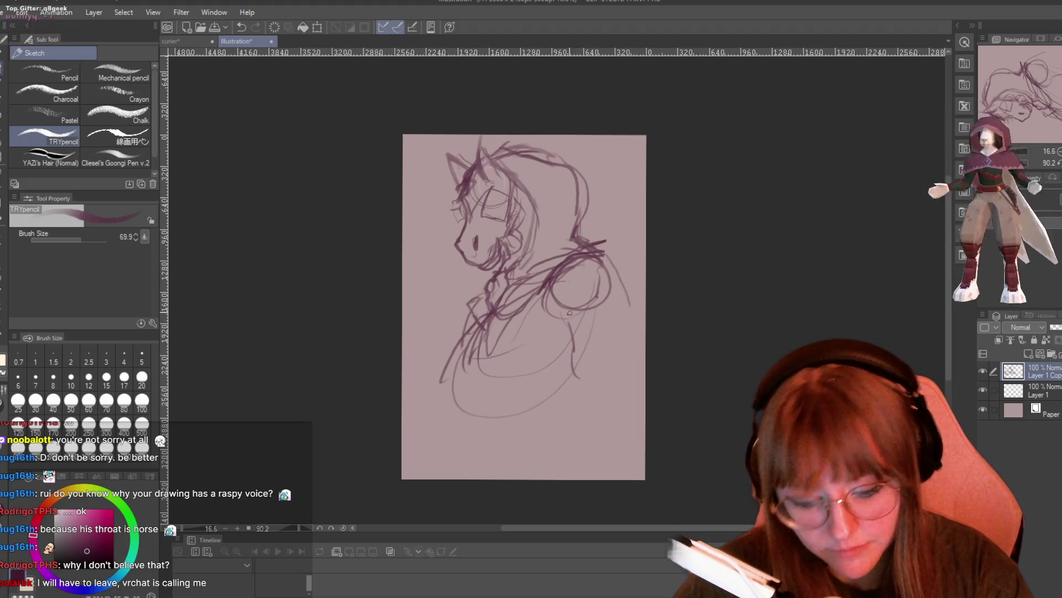
{"action": "left_click_drag", "start_coordinate": [589, 329], "coordinate": [572, 376]}
{"action": "left_click_drag", "start_coordinate": [586, 288], "coordinate": [539, 390]}
{"action": "mouse_move", "coordinate": [511, 327]}
{"action": "left_mouse_down"}
{"action": "mouse_move", "coordinate": [494, 310]}
{"action": "mouse_move", "coordinate": [475, 417]}
{"action": "left_mouse_up"}
{"action": "left_click_drag", "start_coordinate": [589, 288], "coordinate": [537, 390]}
{"action": "left_click_drag", "start_coordinate": [575, 315], "coordinate": [517, 412]}
{"action": "left_click_drag", "start_coordinate": [515, 337], "coordinate": [489, 407]}
{"action": "left_click_drag", "start_coordinate": [481, 337], "coordinate": [470, 414]}
- Sketch the torso folds, the right shoulder loop and the right arm reaching the page edge
{"action": "mouse_move", "coordinate": [529, 383]}
{"action": "left_mouse_down"}
{"action": "mouse_move", "coordinate": [518, 416]}
{"action": "mouse_move", "coordinate": [532, 437]}
{"action": "left_mouse_up"}
{"action": "left_click_drag", "start_coordinate": [573, 329], "coordinate": [534, 386]}
{"action": "left_click_drag", "start_coordinate": [593, 310], "coordinate": [542, 381]}
{"action": "left_click_drag", "start_coordinate": [601, 259], "coordinate": [609, 334]}
{"action": "mouse_move", "coordinate": [596, 260]}
{"action": "left_mouse_down"}
{"action": "mouse_move", "coordinate": [568, 305]}
{"action": "mouse_move", "coordinate": [642, 270]}
{"action": "left_mouse_up"}
{"action": "left_click_drag", "start_coordinate": [607, 304], "coordinate": [645, 289]}
{"action": "left_click_drag", "start_coordinate": [579, 343], "coordinate": [645, 340]}
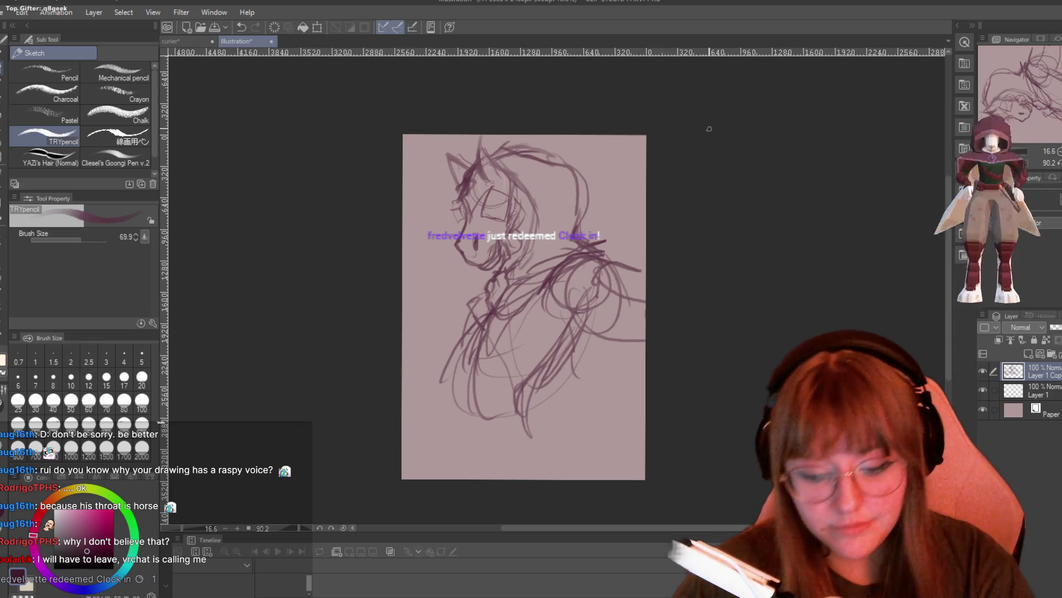
{"action": "left_click_drag", "start_coordinate": [570, 276], "coordinate": [619, 309]}
{"action": "left_click_drag", "start_coordinate": [595, 262], "coordinate": [647, 293]}
{"action": "left_click_drag", "start_coordinate": [614, 332], "coordinate": [645, 268]}
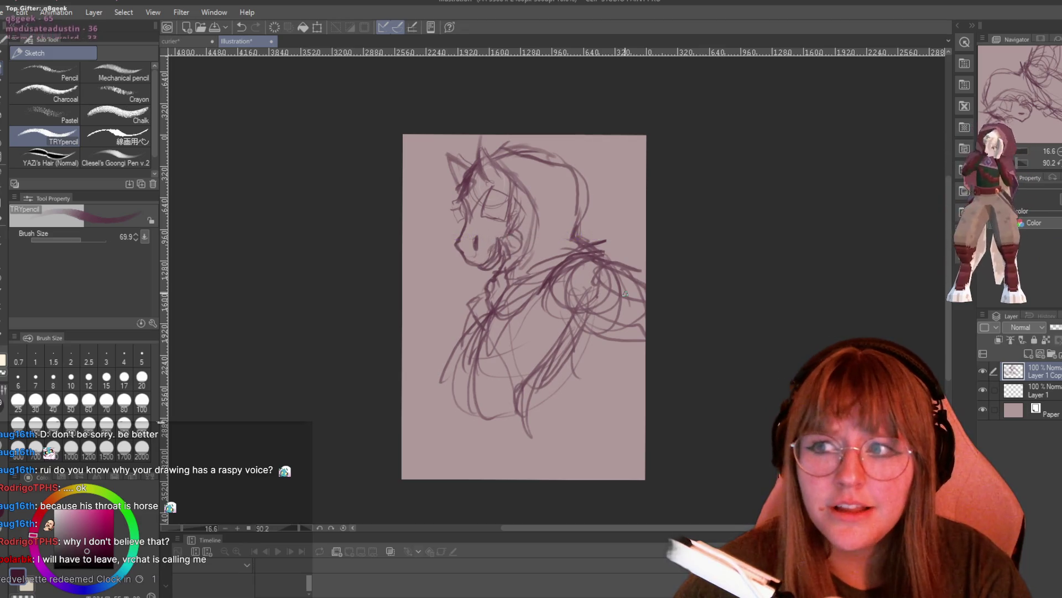
- Draw the cloak hem and short strokes along the bottom of the sketch
{"action": "left_click_drag", "start_coordinate": [528, 415], "coordinate": [595, 474]}
{"action": "left_click_drag", "start_coordinate": [468, 383], "coordinate": [479, 460]}
{"action": "left_click_drag", "start_coordinate": [457, 441], "coordinate": [464, 394]}
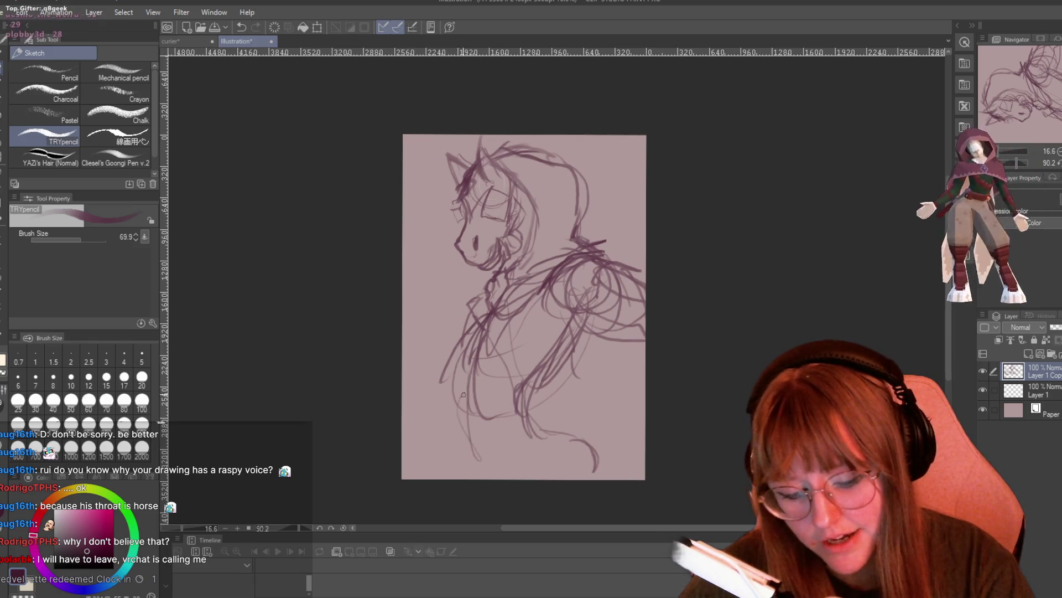
{"action": "left_click_drag", "start_coordinate": [553, 479], "coordinate": [560, 455]}
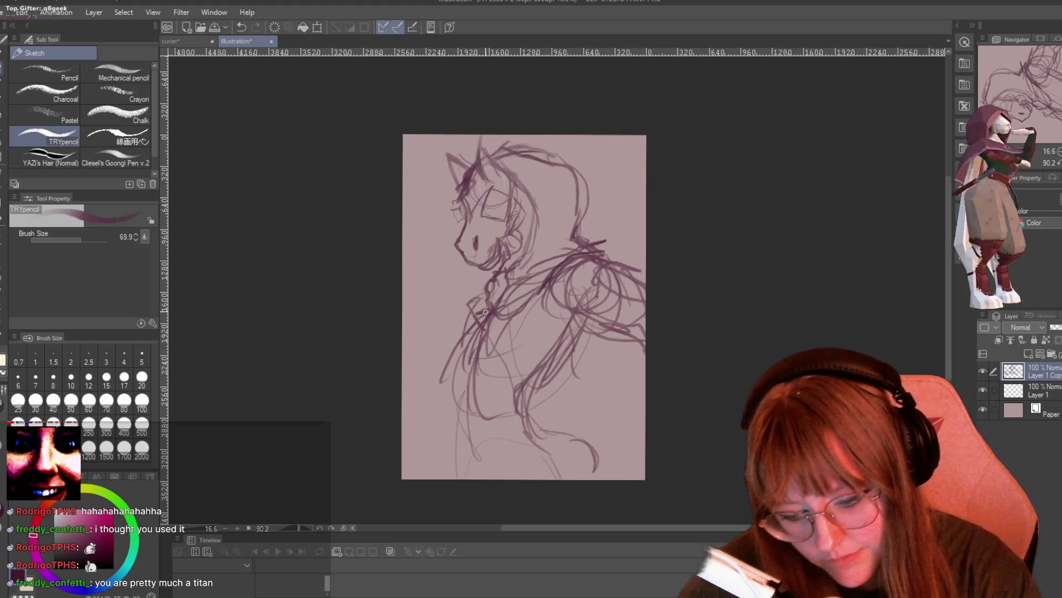
- Darken the torso's left contour, rework the rounded shoulder and sketch lines at the lower right
{"action": "mouse_move", "coordinate": [488, 319]}
{"action": "left_mouse_down"}
{"action": "mouse_move", "coordinate": [470, 350]}
{"action": "mouse_move", "coordinate": [467, 480]}
{"action": "left_mouse_up"}
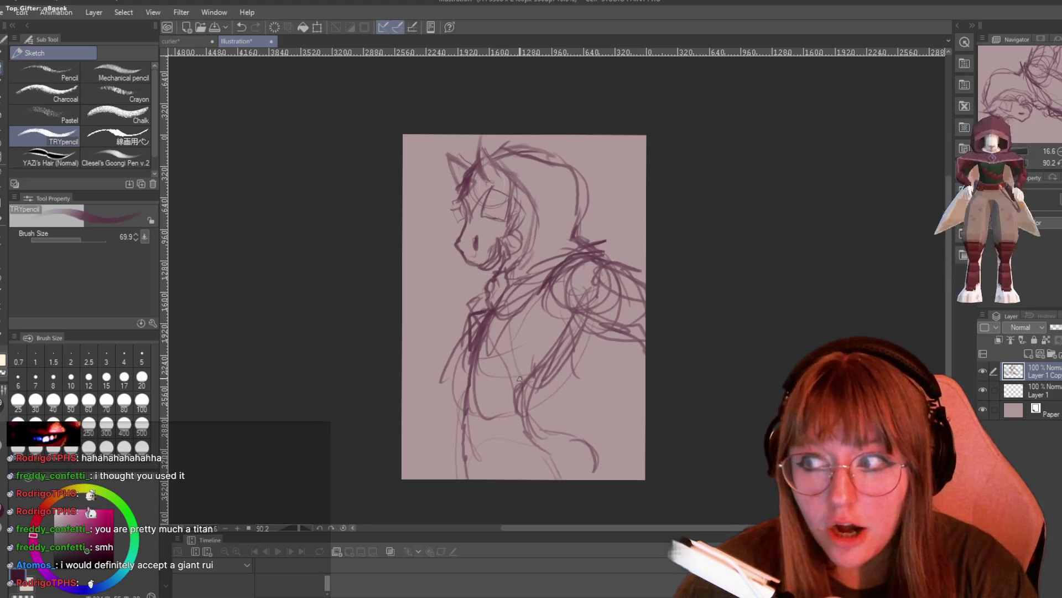
{"action": "mouse_move", "coordinate": [527, 392]}
{"action": "left_mouse_down"}
{"action": "mouse_move", "coordinate": [517, 447]}
{"action": "mouse_move", "coordinate": [565, 479]}
{"action": "left_mouse_up"}
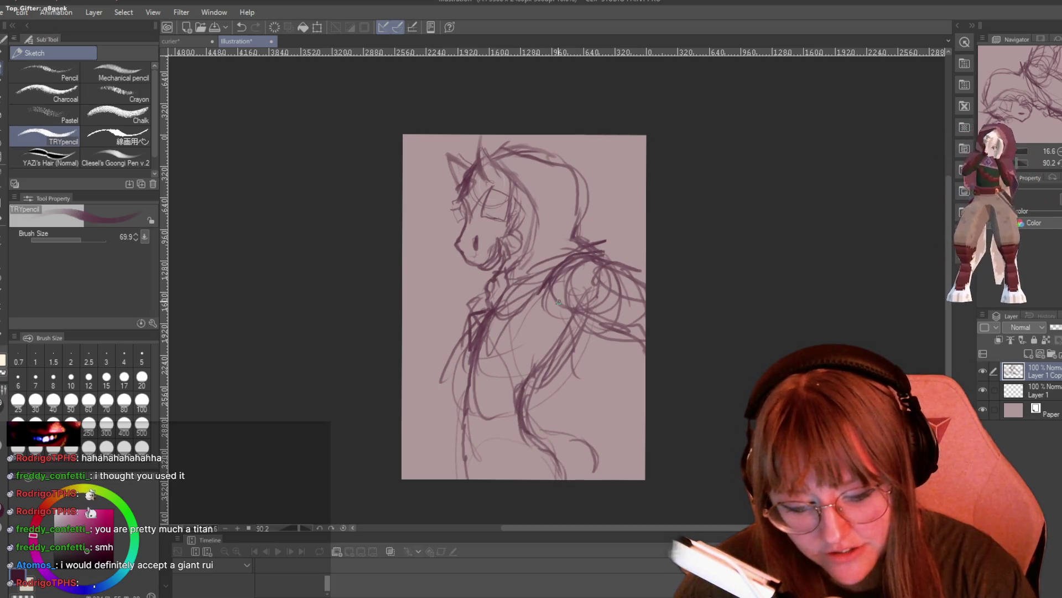
{"action": "left_click_drag", "start_coordinate": [617, 250], "coordinate": [588, 322]}
{"action": "left_click_drag", "start_coordinate": [556, 278], "coordinate": [586, 264]}
{"action": "left_click_drag", "start_coordinate": [624, 336], "coordinate": [645, 355]}
{"action": "left_click_drag", "start_coordinate": [601, 270], "coordinate": [586, 313]}
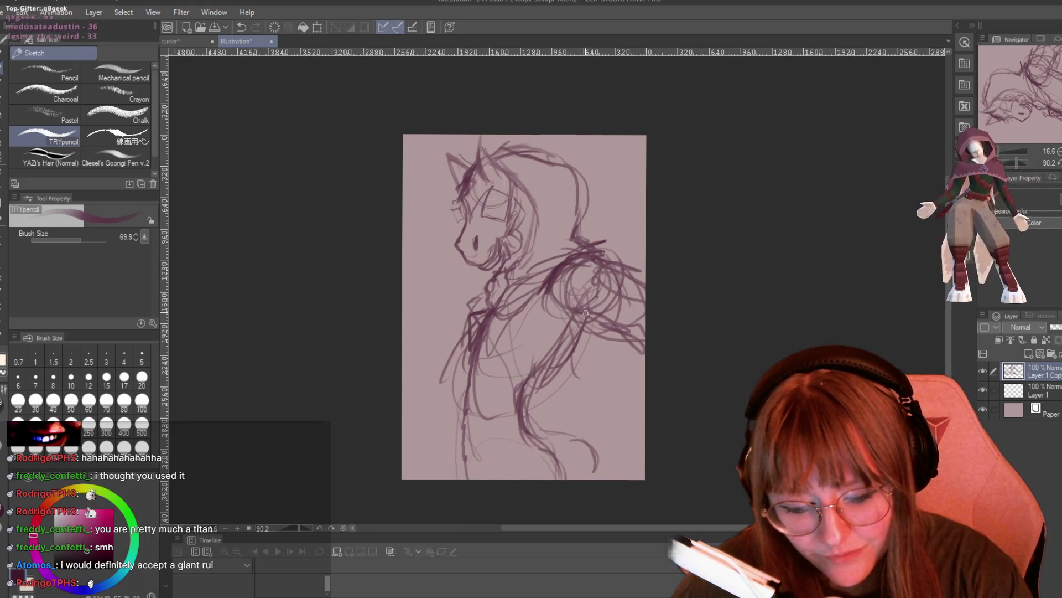
{"action": "left_click_drag", "start_coordinate": [604, 269], "coordinate": [639, 255]}
{"action": "left_click_drag", "start_coordinate": [481, 319], "coordinate": [468, 439]}
{"action": "mouse_move", "coordinate": [530, 428]}
{"action": "left_mouse_down"}
{"action": "mouse_move", "coordinate": [581, 423]}
{"action": "mouse_move", "coordinate": [618, 479]}
{"action": "left_mouse_up"}
{"action": "left_click_drag", "start_coordinate": [576, 440], "coordinate": [617, 480]}
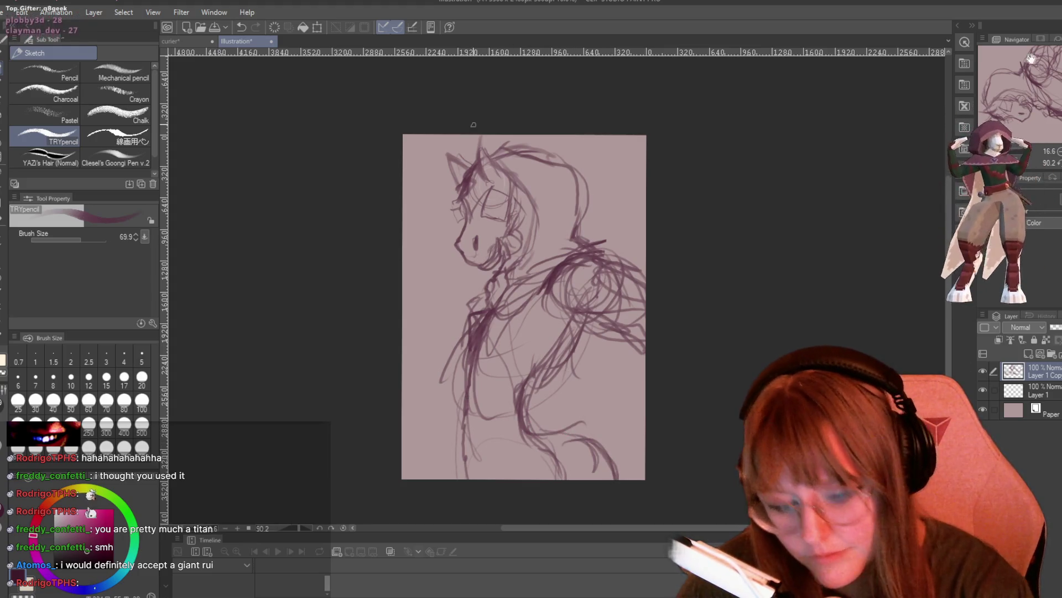
- Redraw the head's left edge and top, and darken the neck, collar and shoulder lines
{"action": "mouse_move", "coordinate": [461, 180]}
{"action": "left_mouse_down"}
{"action": "mouse_move", "coordinate": [464, 218]}
{"action": "mouse_move", "coordinate": [498, 270]}
{"action": "mouse_move", "coordinate": [530, 206]}
{"action": "mouse_move", "coordinate": [519, 265]}
{"action": "mouse_move", "coordinate": [497, 275]}
{"action": "mouse_move", "coordinate": [489, 303]}
{"action": "left_mouse_up"}
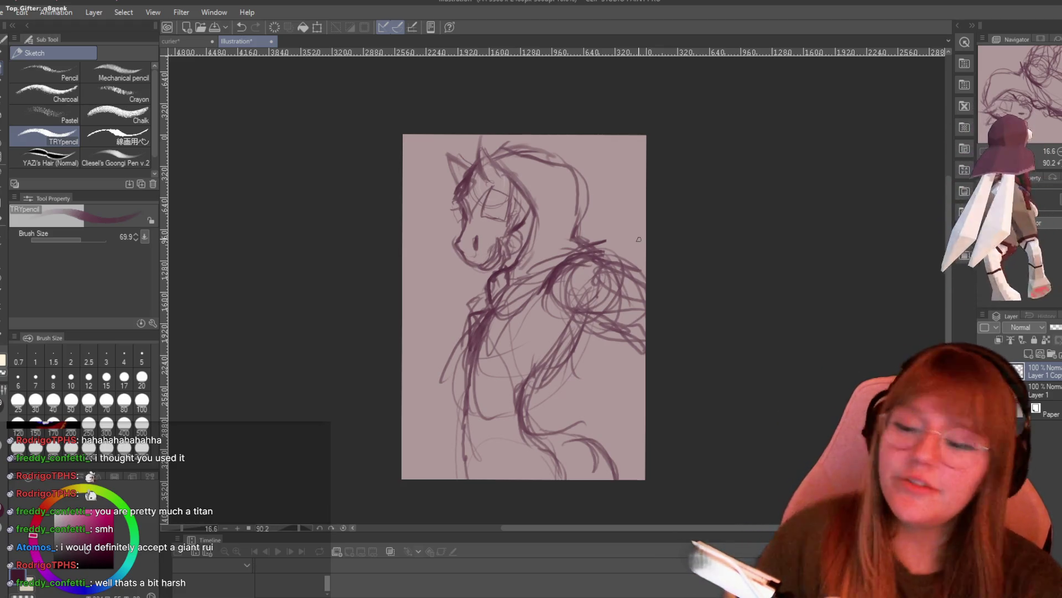
{"action": "mouse_move", "coordinate": [494, 151]}
{"action": "left_mouse_down"}
{"action": "mouse_move", "coordinate": [577, 173]}
{"action": "mouse_move", "coordinate": [580, 235]}
{"action": "left_mouse_up"}
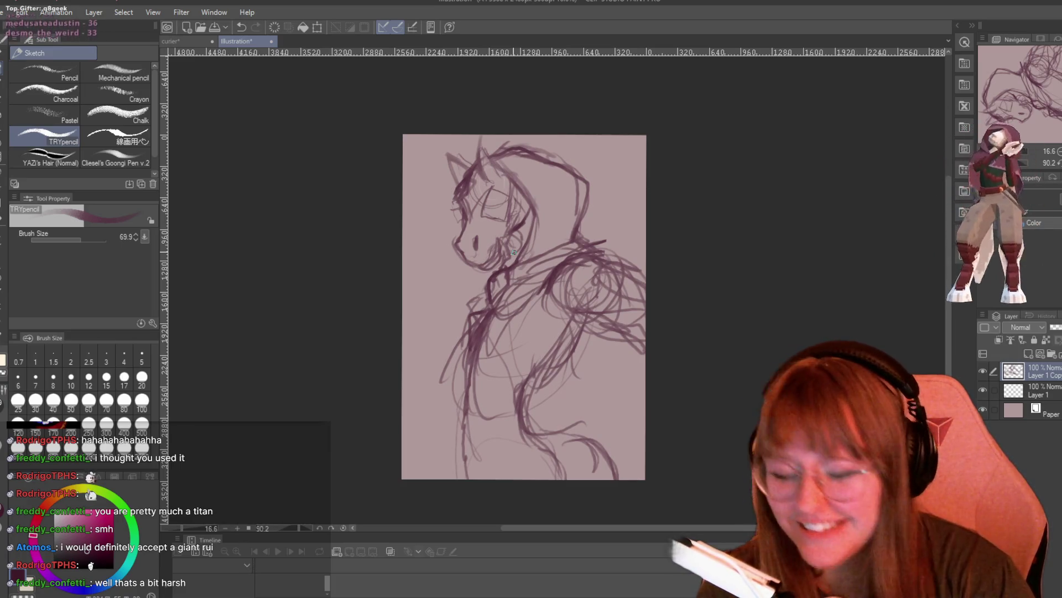
{"action": "mouse_move", "coordinate": [513, 282]}
{"action": "left_mouse_down"}
{"action": "mouse_move", "coordinate": [540, 260]}
{"action": "mouse_move", "coordinate": [513, 225]}
{"action": "mouse_move", "coordinate": [502, 252]}
{"action": "mouse_move", "coordinate": [476, 264]}
{"action": "mouse_move", "coordinate": [512, 253]}
{"action": "mouse_move", "coordinate": [498, 277]}
{"action": "mouse_move", "coordinate": [529, 227]}
{"action": "mouse_move", "coordinate": [513, 261]}
{"action": "left_mouse_up"}
{"action": "left_click_drag", "start_coordinate": [491, 303], "coordinate": [525, 324]}
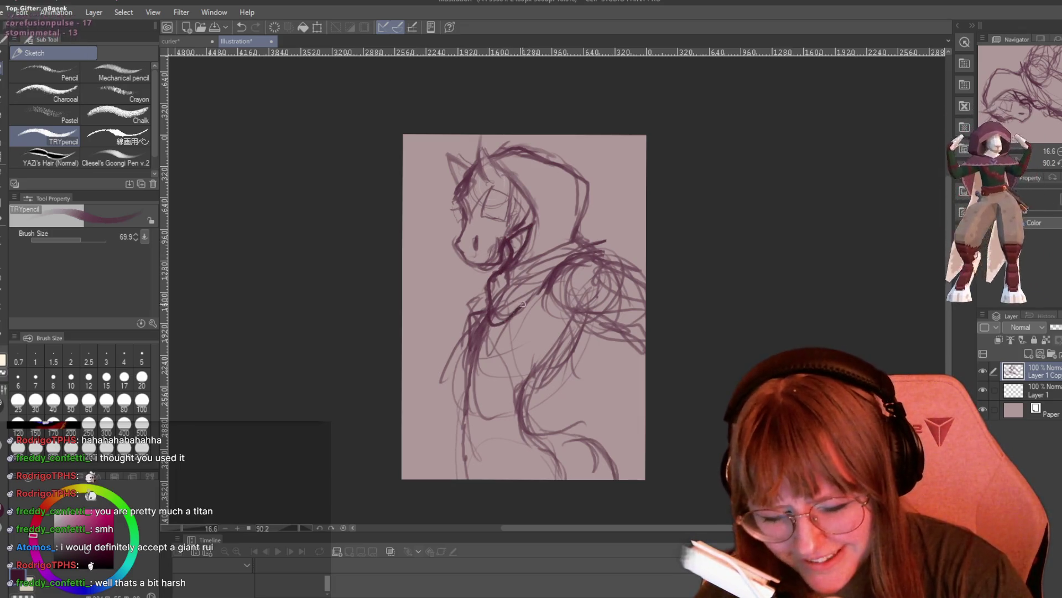
{"action": "left_click_drag", "start_coordinate": [543, 283], "coordinate": [602, 256]}
{"action": "left_click_drag", "start_coordinate": [582, 237], "coordinate": [591, 235]}
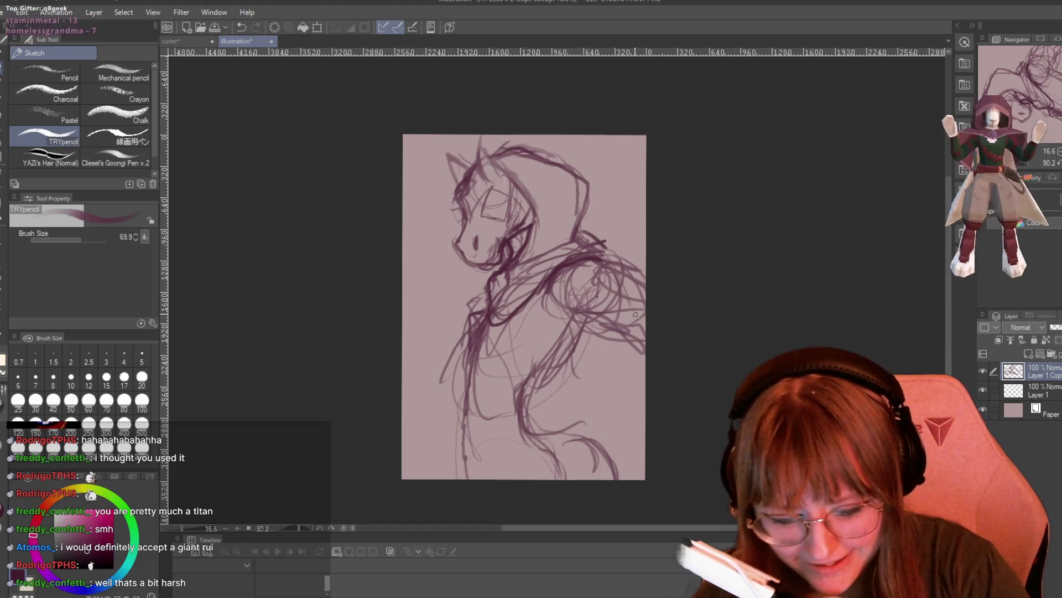
- Add lines across the torso and right side, darken the left side and draw the lower hem
{"action": "mouse_move", "coordinate": [620, 328]}
{"action": "left_mouse_down"}
{"action": "mouse_move", "coordinate": [613, 374]}
{"action": "mouse_move", "coordinate": [551, 374]}
{"action": "mouse_move", "coordinate": [523, 416]}
{"action": "mouse_move", "coordinate": [520, 437]}
{"action": "mouse_move", "coordinate": [538, 445]}
{"action": "left_mouse_up"}
{"action": "left_click_drag", "start_coordinate": [531, 376], "coordinate": [584, 319]}
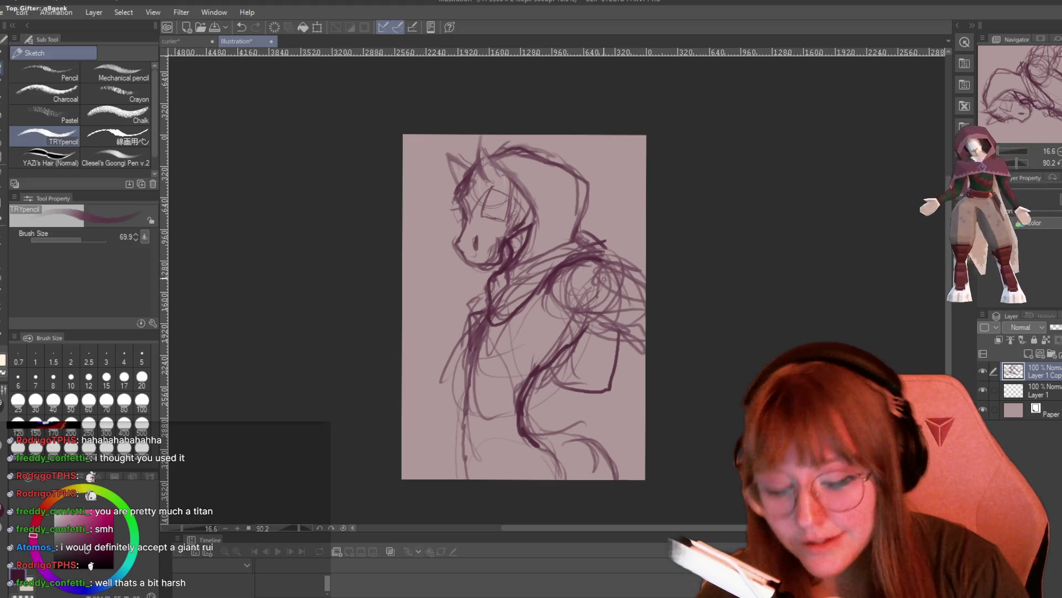
{"action": "left_click_drag", "start_coordinate": [578, 307], "coordinate": [646, 327]}
{"action": "left_click_drag", "start_coordinate": [603, 259], "coordinate": [645, 277]}
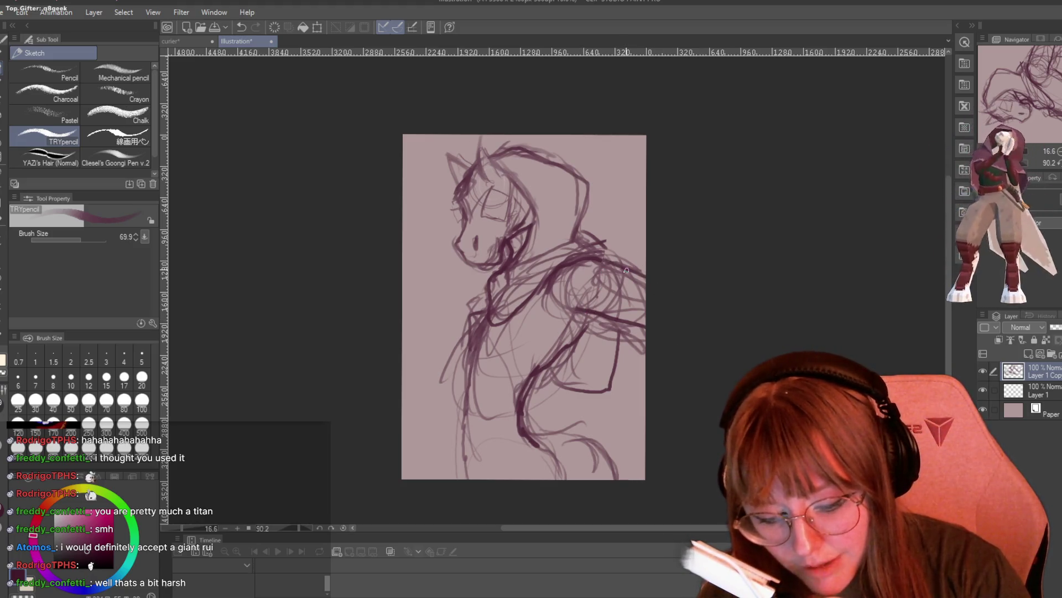
{"action": "left_click_drag", "start_coordinate": [474, 354], "coordinate": [470, 469]}
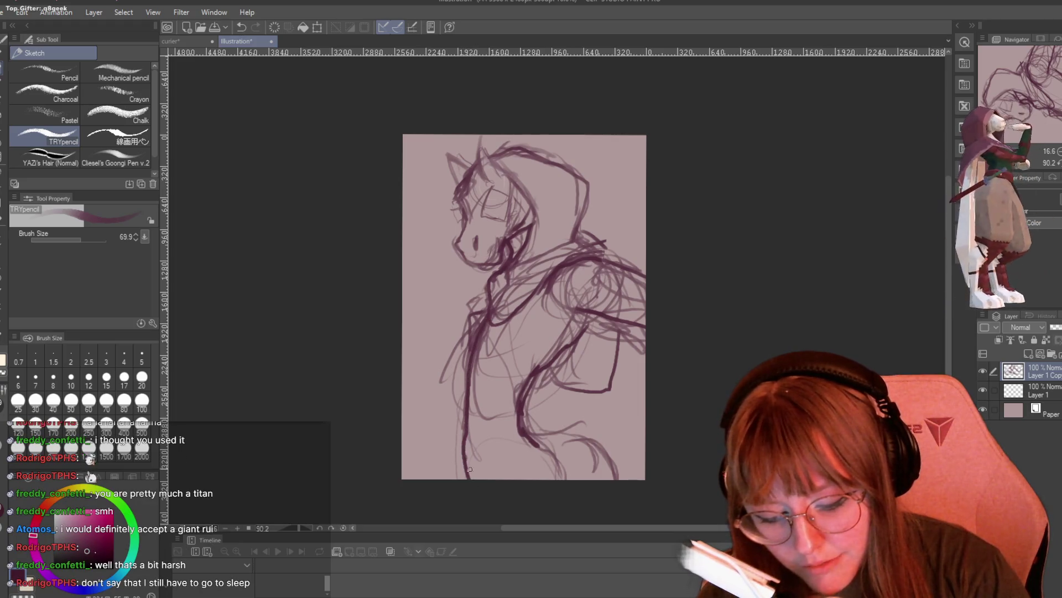
{"action": "mouse_move", "coordinate": [523, 426]}
{"action": "left_mouse_down"}
{"action": "mouse_move", "coordinate": [586, 440]}
{"action": "mouse_move", "coordinate": [606, 460]}
{"action": "left_mouse_up"}
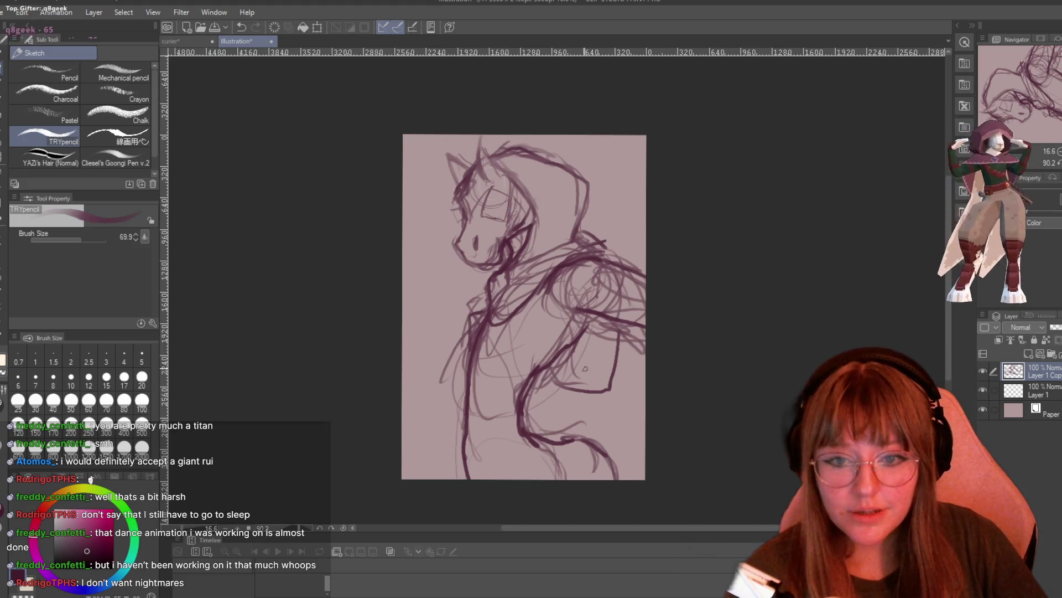
- Zoom out slightly and darken the chin, ear, head top, right-side contour, neck and jaw
{"action": "key", "text": "ctrl+minus"}
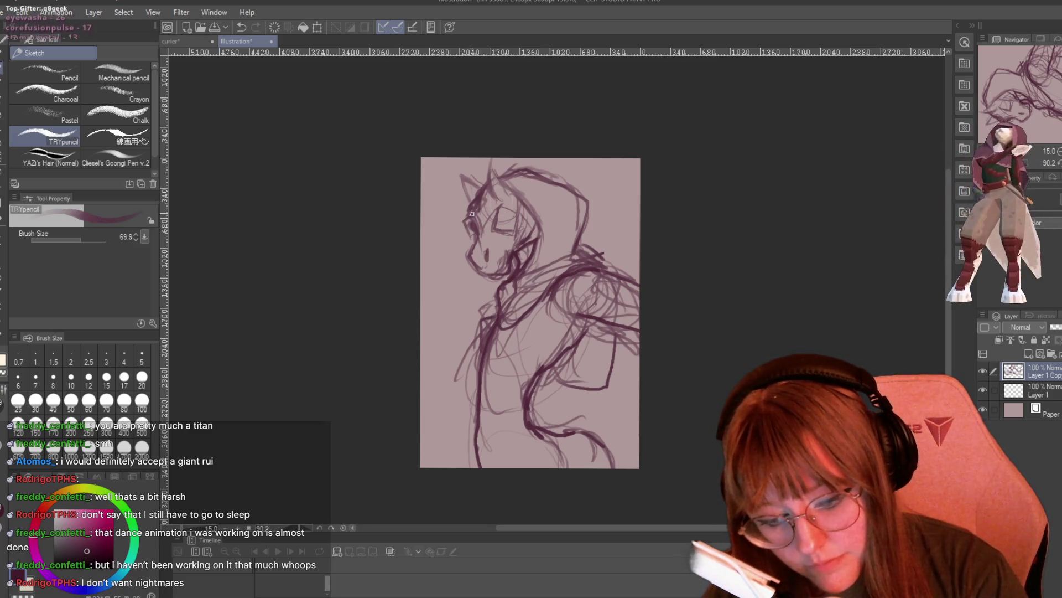
{"action": "left_click_drag", "start_coordinate": [471, 256], "coordinate": [495, 275]}
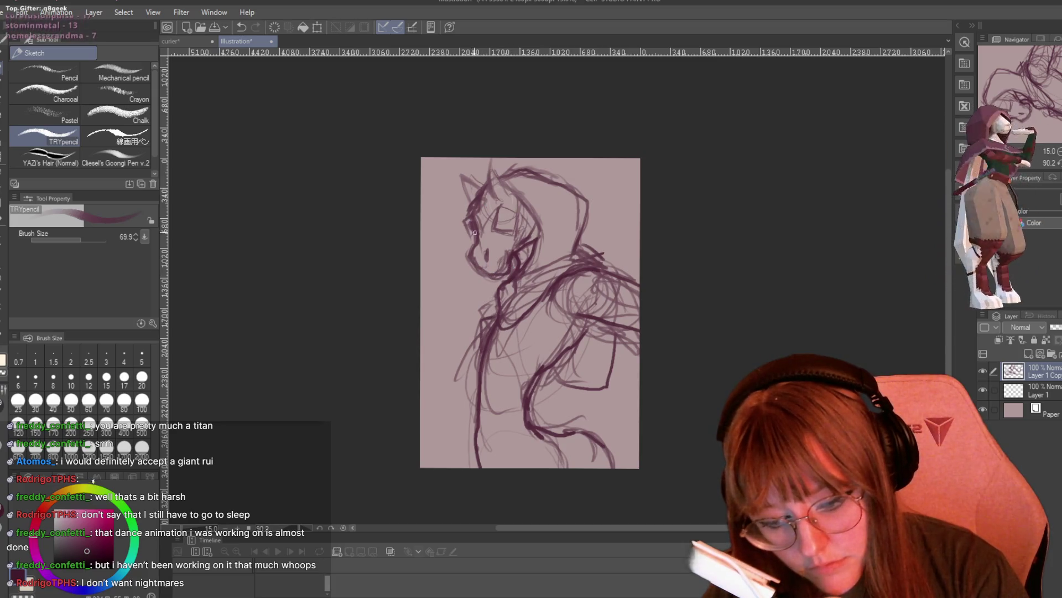
{"action": "mouse_move", "coordinate": [496, 200]}
{"action": "left_mouse_down"}
{"action": "mouse_move", "coordinate": [490, 166]}
{"action": "mouse_move", "coordinate": [509, 186]}
{"action": "mouse_move", "coordinate": [485, 191]}
{"action": "mouse_move", "coordinate": [479, 206]}
{"action": "mouse_move", "coordinate": [478, 163]}
{"action": "mouse_move", "coordinate": [506, 187]}
{"action": "mouse_move", "coordinate": [462, 176]}
{"action": "mouse_move", "coordinate": [471, 198]}
{"action": "mouse_move", "coordinate": [529, 237]}
{"action": "left_mouse_up"}
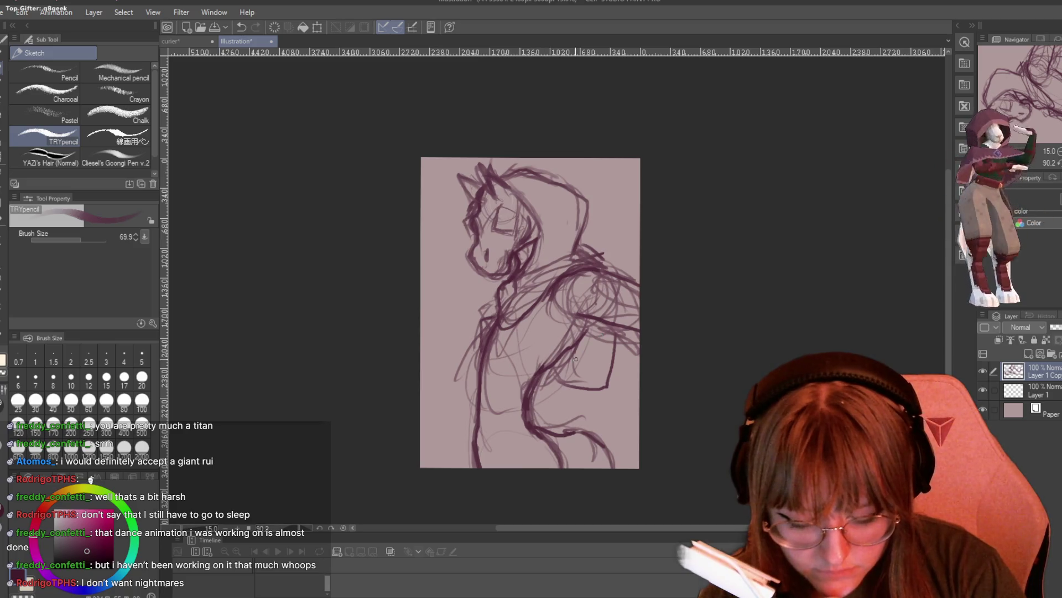
{"action": "left_click_drag", "start_coordinate": [596, 278], "coordinate": [636, 292]}
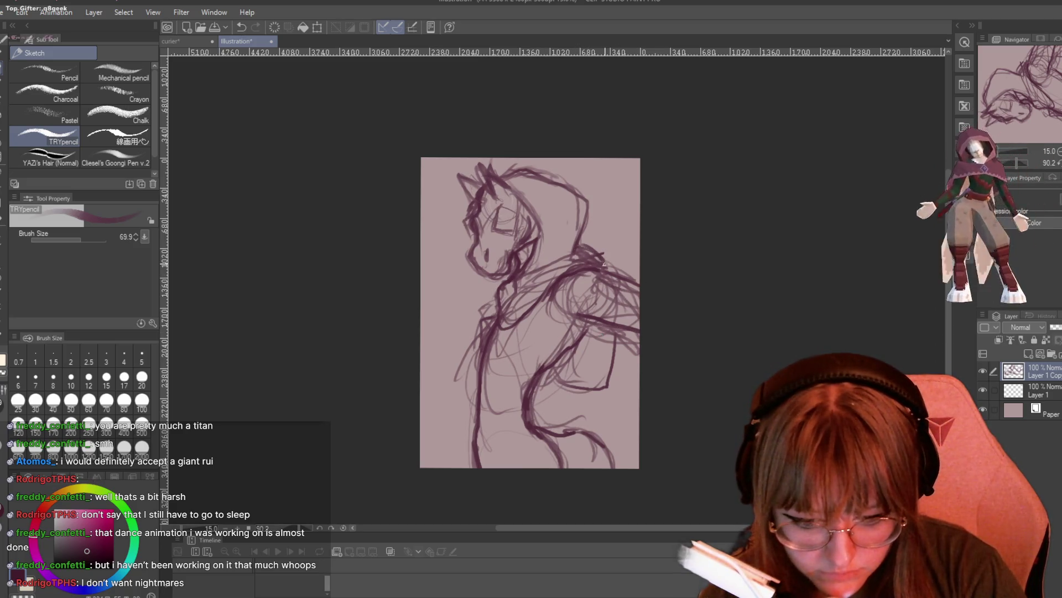
{"action": "left_click_drag", "start_coordinate": [615, 338], "coordinate": [607, 394]}
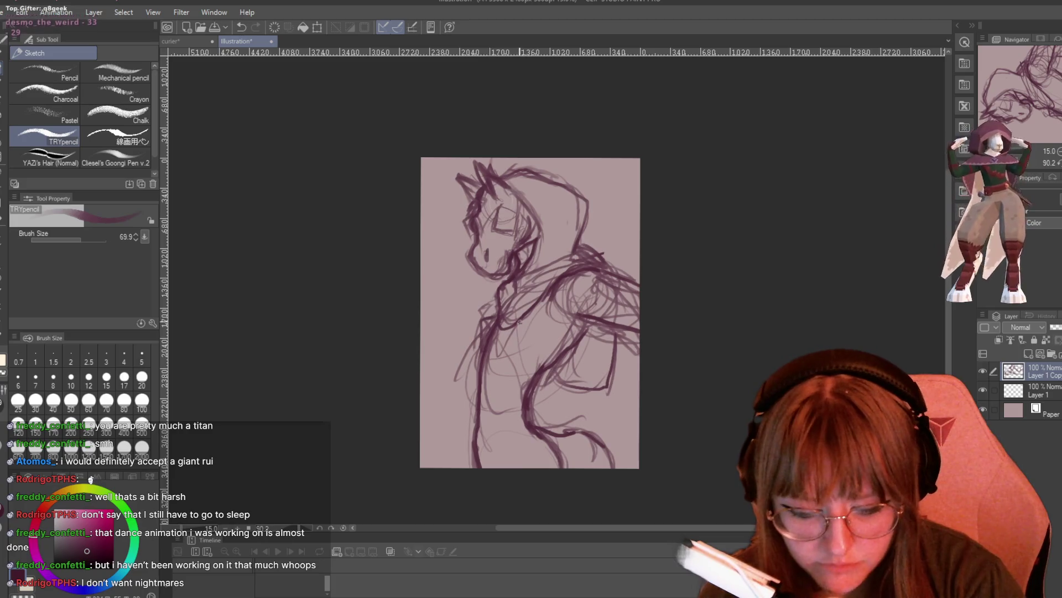
{"action": "left_click_drag", "start_coordinate": [499, 305], "coordinate": [516, 275]}
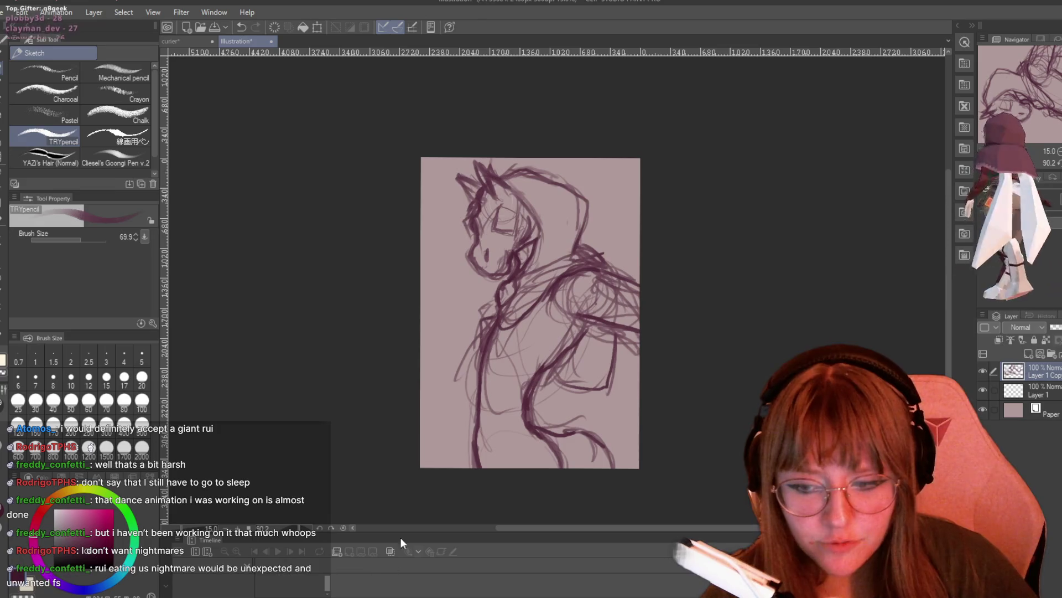
- Create a new Illustration2 canvas at 3508 × 2480 px and 300 dpi, then select its paper layer
{"action": "left_click", "coordinate": [23, 17]}
{"action": "left_click", "coordinate": [22, 30]}
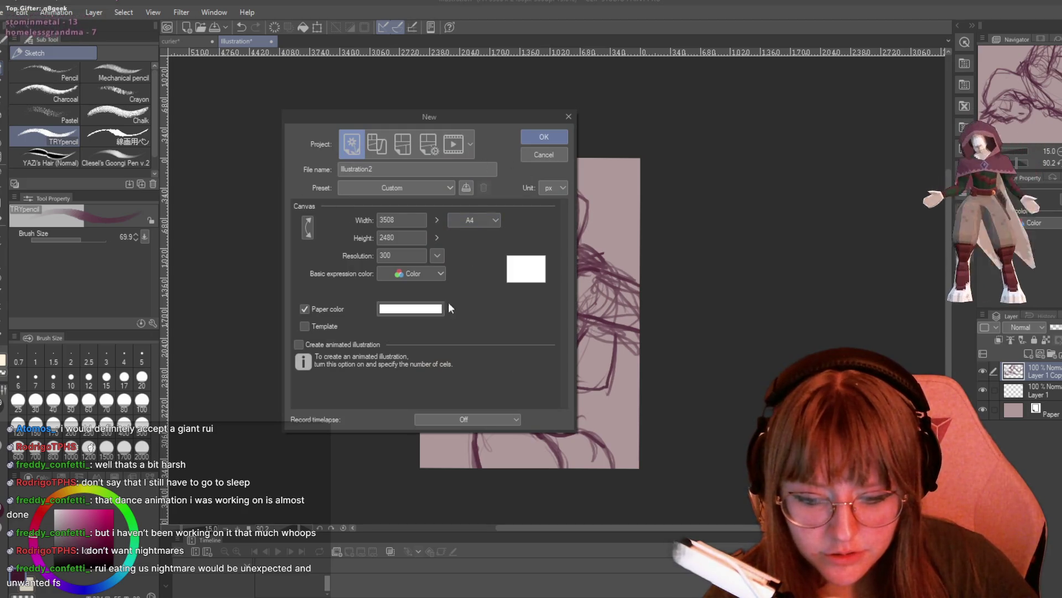
{"action": "left_click", "coordinate": [533, 138]}
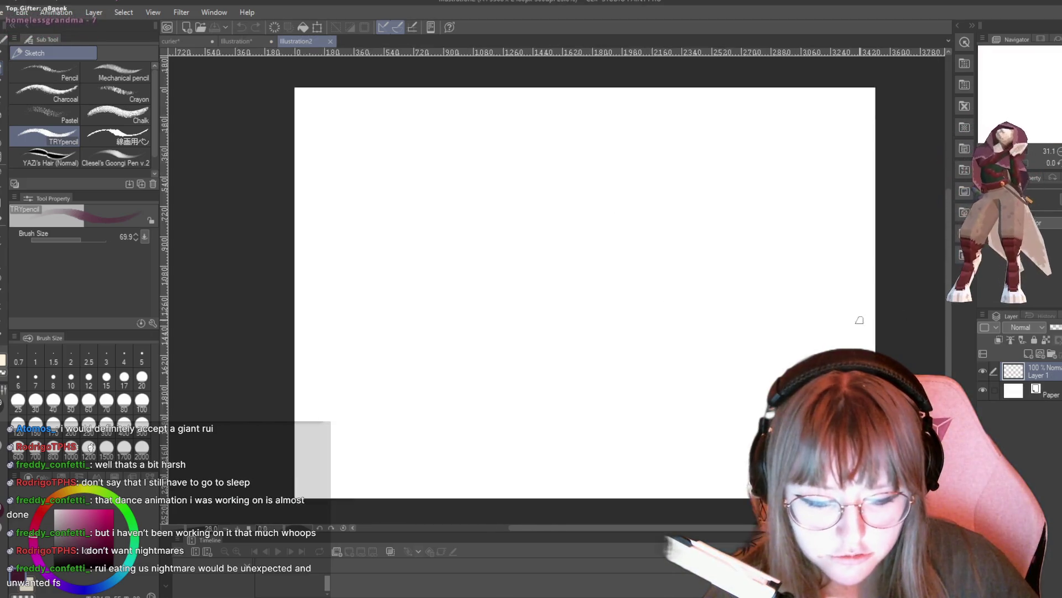
{"action": "scroll", "coordinate": [859, 320], "scroll_direction": "down", "scroll_amount": 3}
{"action": "left_click", "coordinate": [1015, 391]}
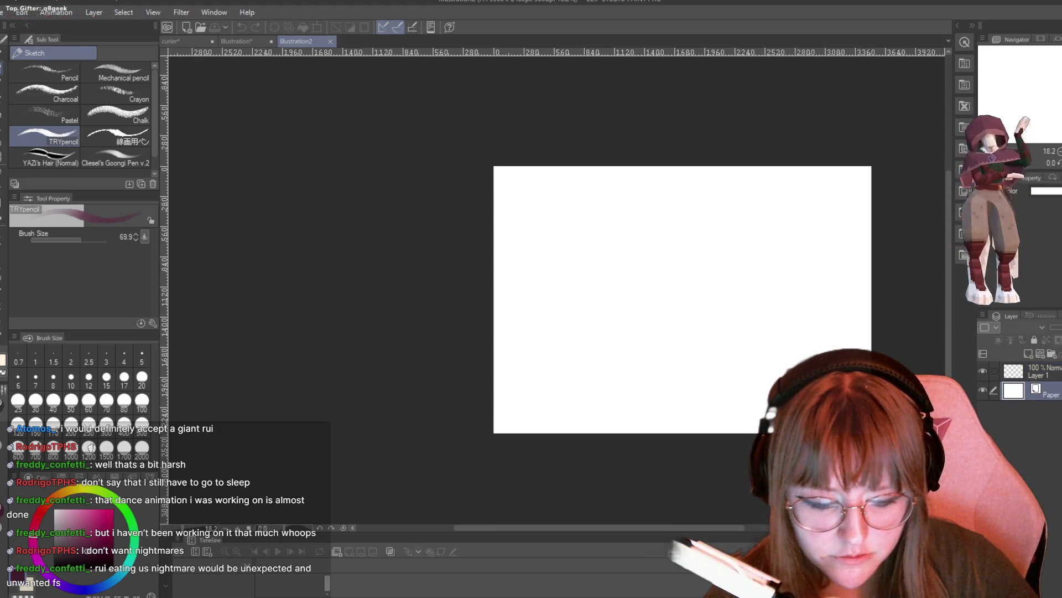
- Recolour the paper from white to a muted pinkish grey
{"action": "left_click", "coordinate": [1057, 195]}
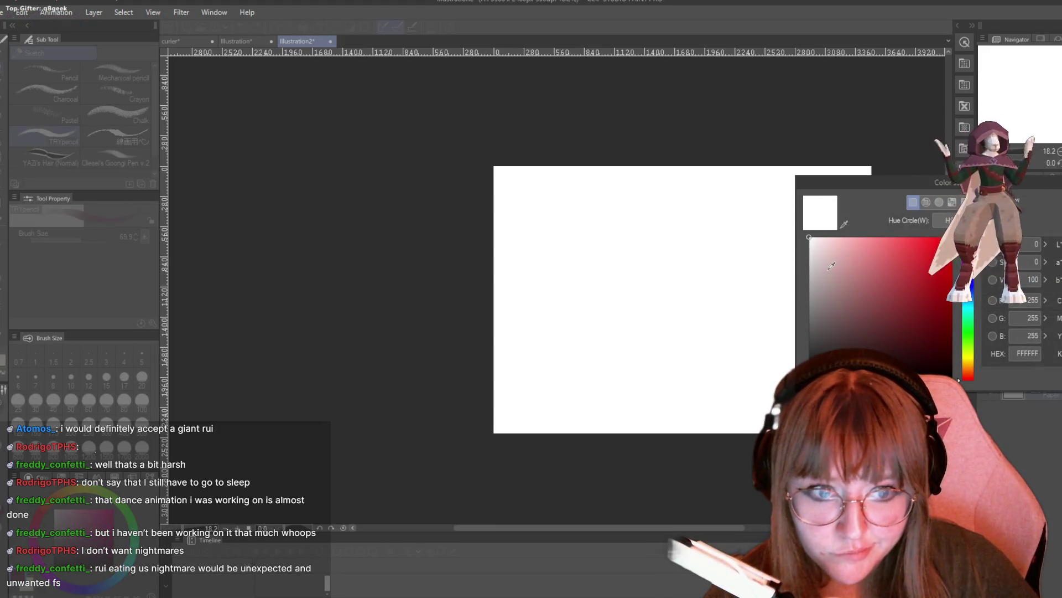
{"action": "left_click", "coordinate": [814, 258]}
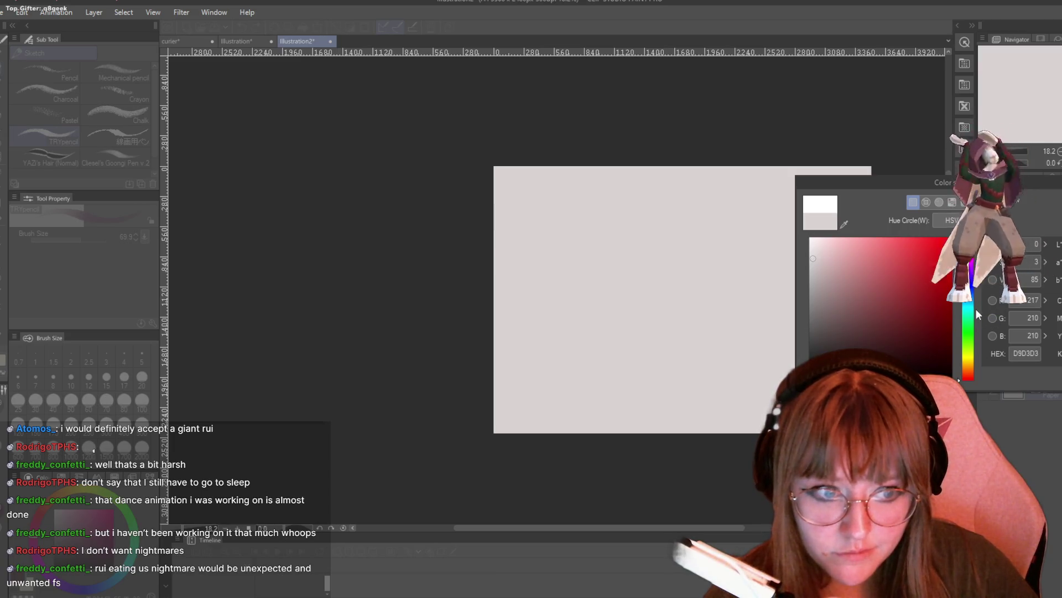
{"action": "left_click", "coordinate": [963, 340]}
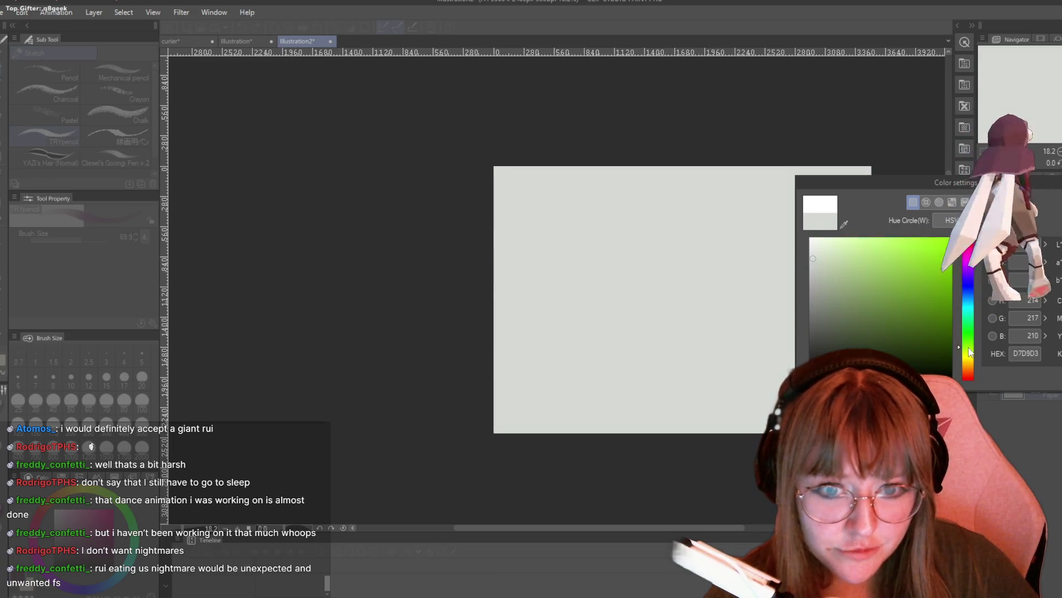
{"action": "left_click", "coordinate": [969, 371]}
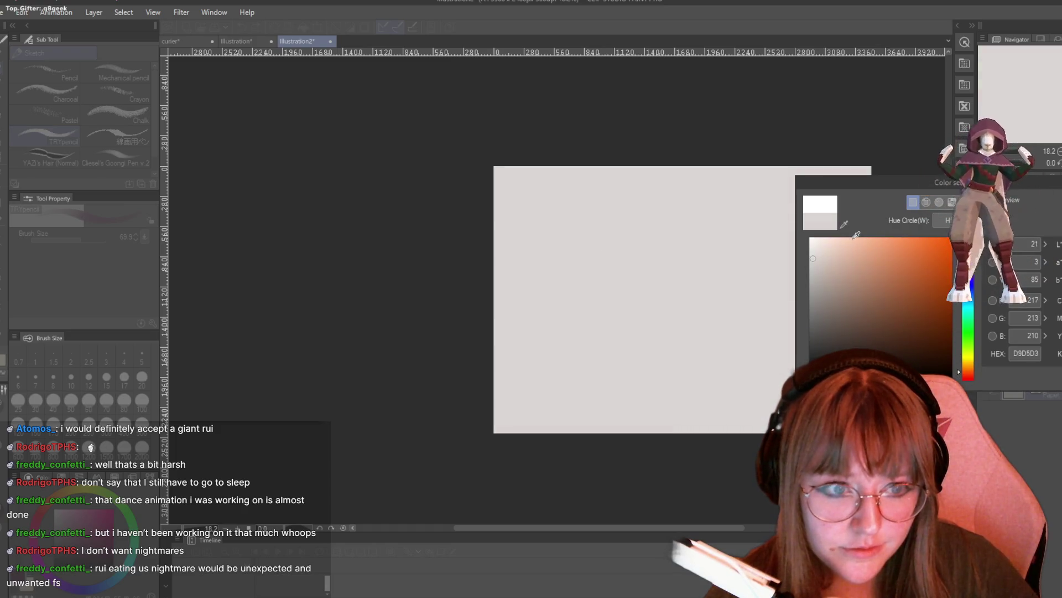
{"action": "left_click", "coordinate": [826, 281]}
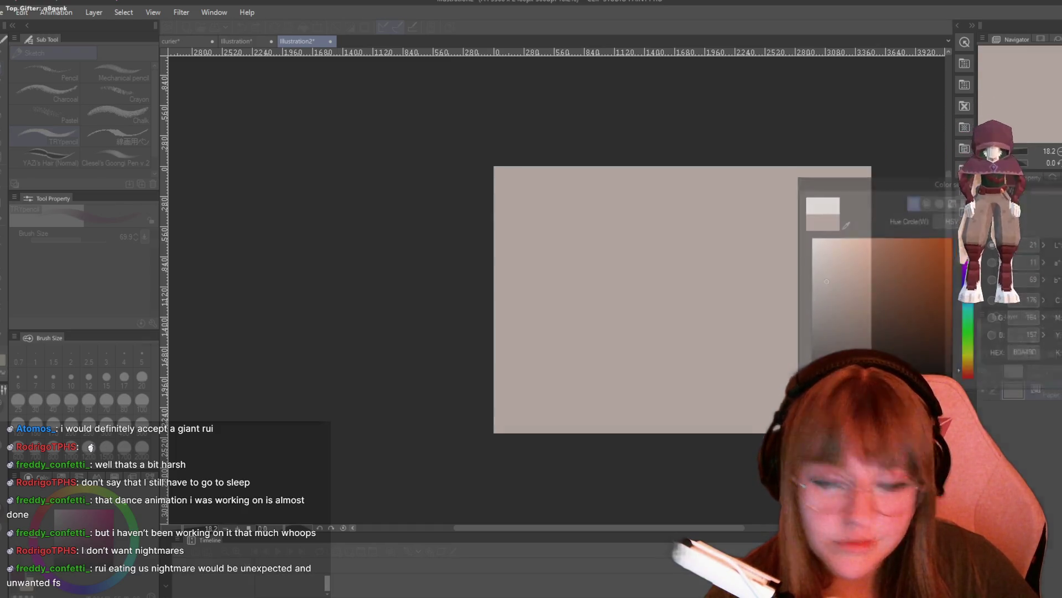
{"action": "scroll", "coordinate": [685, 308], "scroll_direction": "up", "scroll_amount": 1}
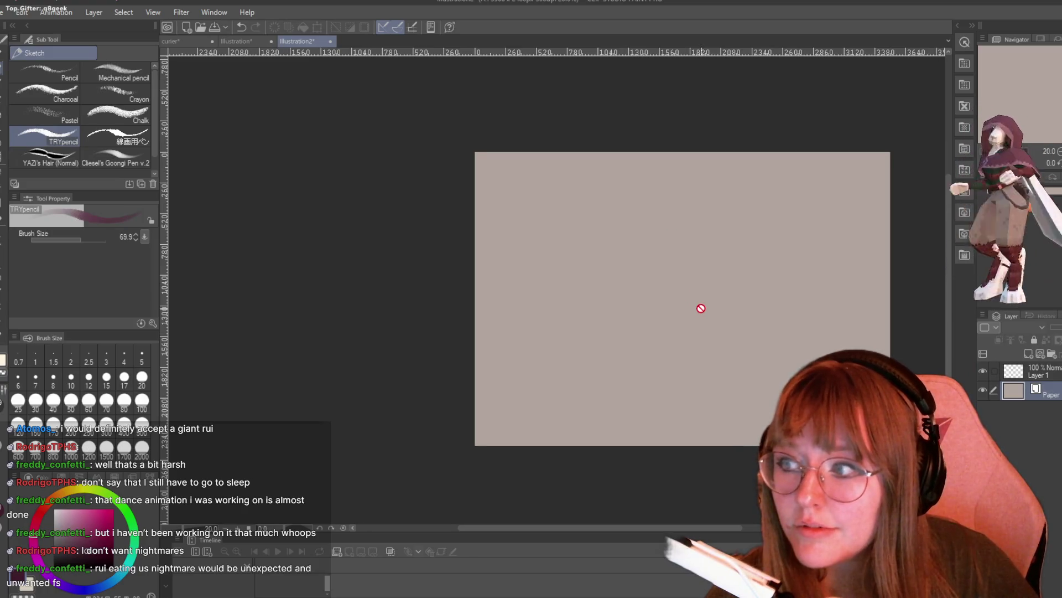
{"action": "scroll", "coordinate": [701, 308], "scroll_direction": "up", "scroll_amount": 2}
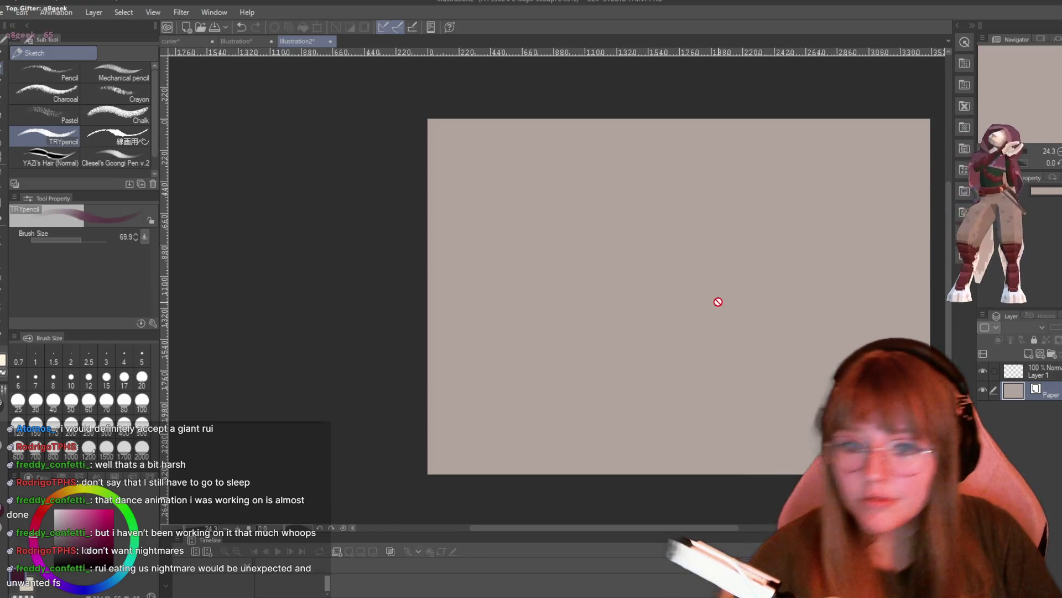
- Select Layer 1 and rotate the canvas view 90° clockwise to portrait
{"action": "left_click", "coordinate": [1040, 371]}
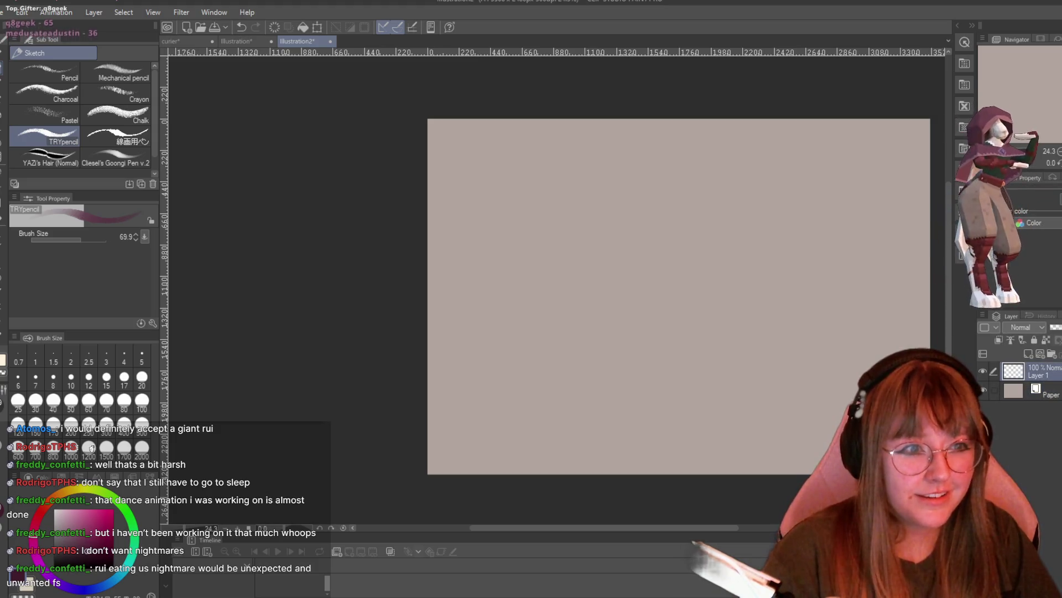
{"action": "key", "text": "asciicircum"}
{"action": "key", "text": "asciicircum"}
{"action": "key", "text": "asciicircum"}
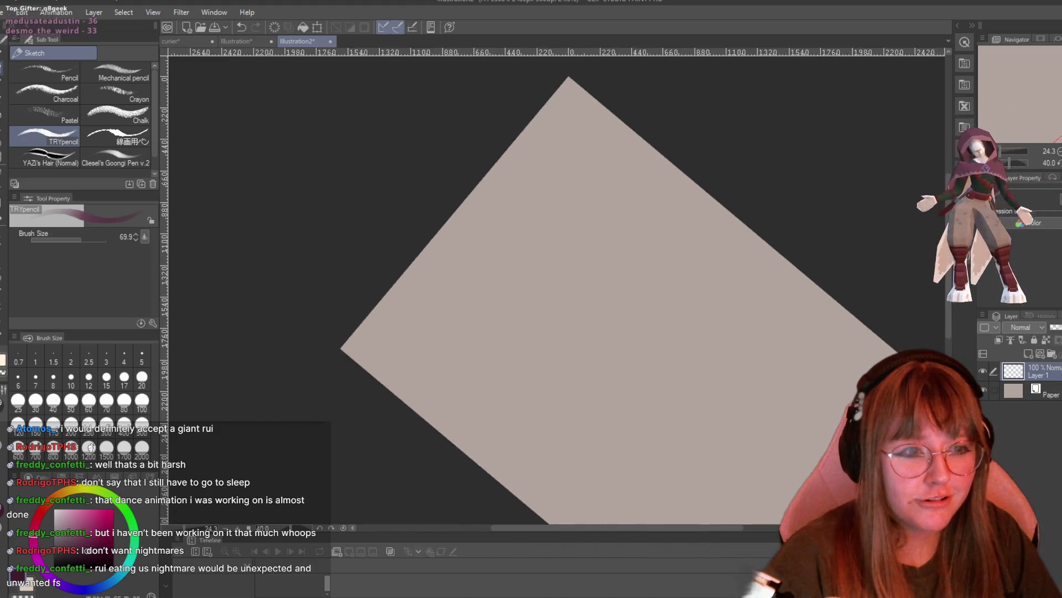
{"action": "key", "text": "asciicircum"}
{"action": "key", "text": "asciicircum"}
{"action": "key", "text": "asciicircum"}
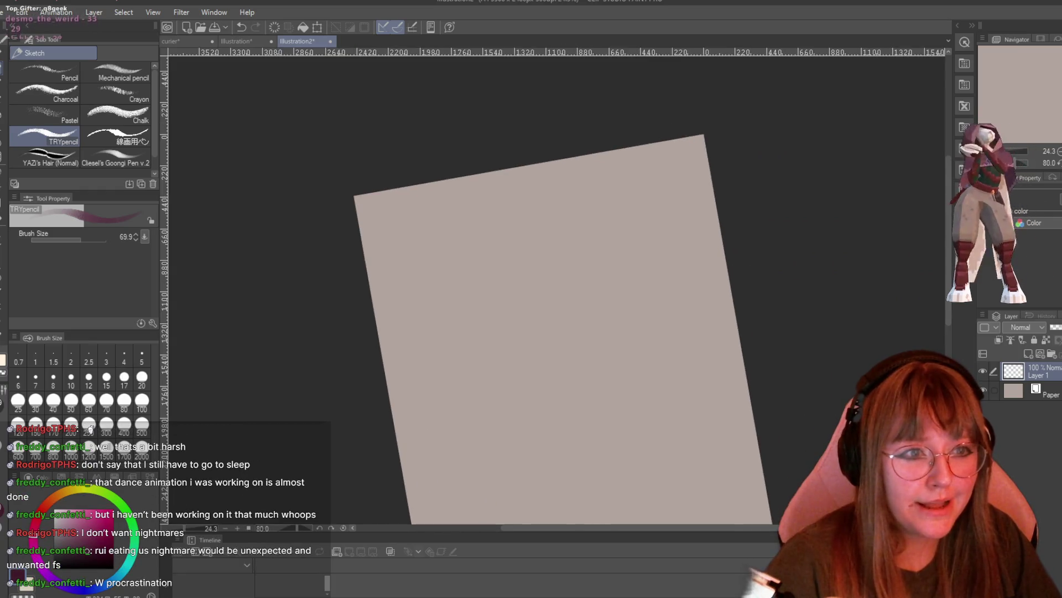
{"action": "key", "text": "asciicircum"}
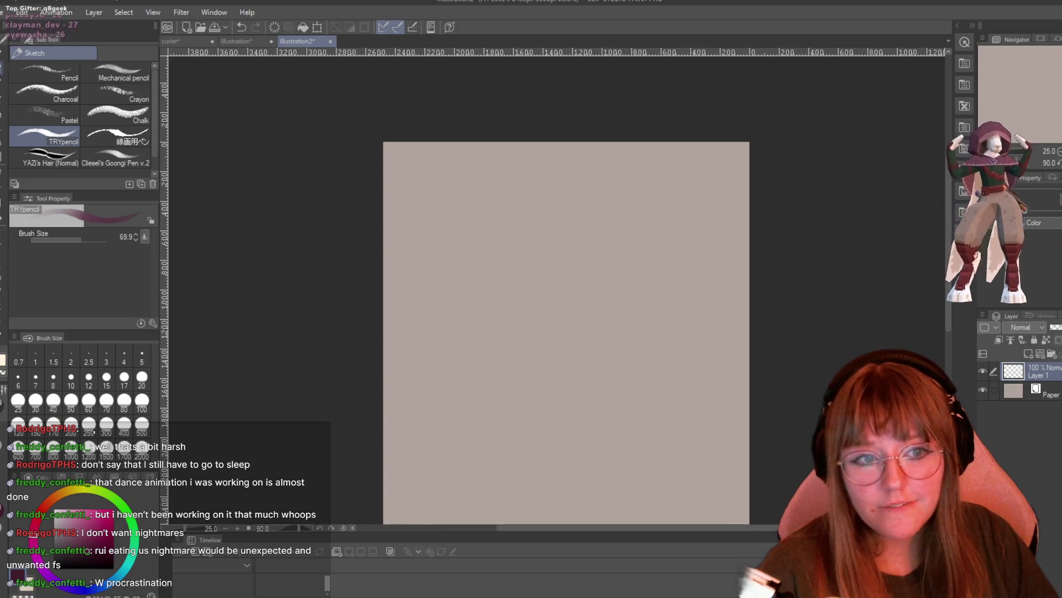
{"action": "scroll", "coordinate": [566, 332], "scroll_direction": "down", "scroll_amount": 2}
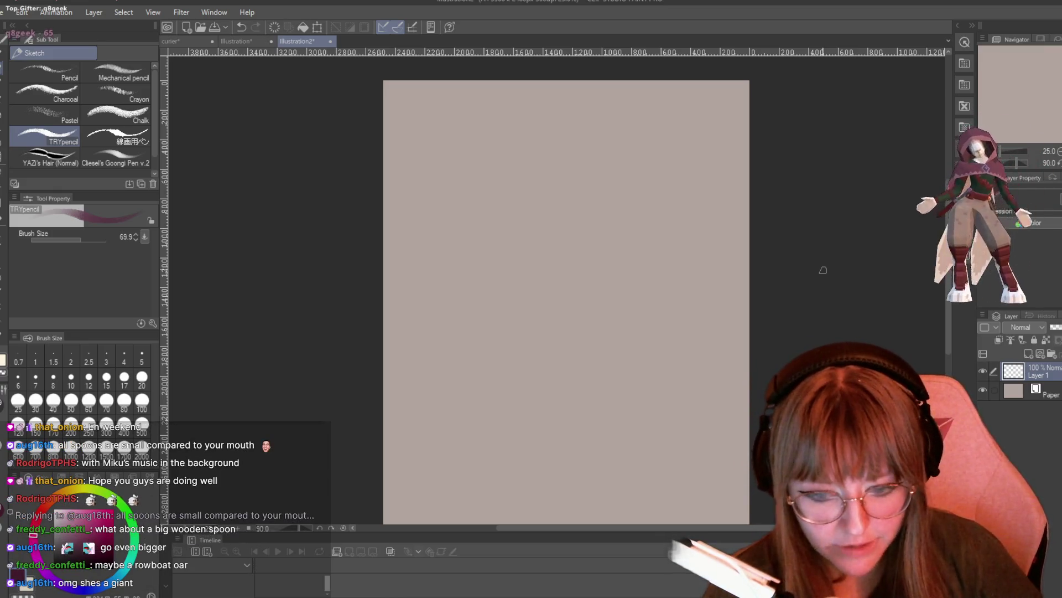
{"action": "scroll", "coordinate": [555, 232], "scroll_direction": "down", "scroll_amount": 1}
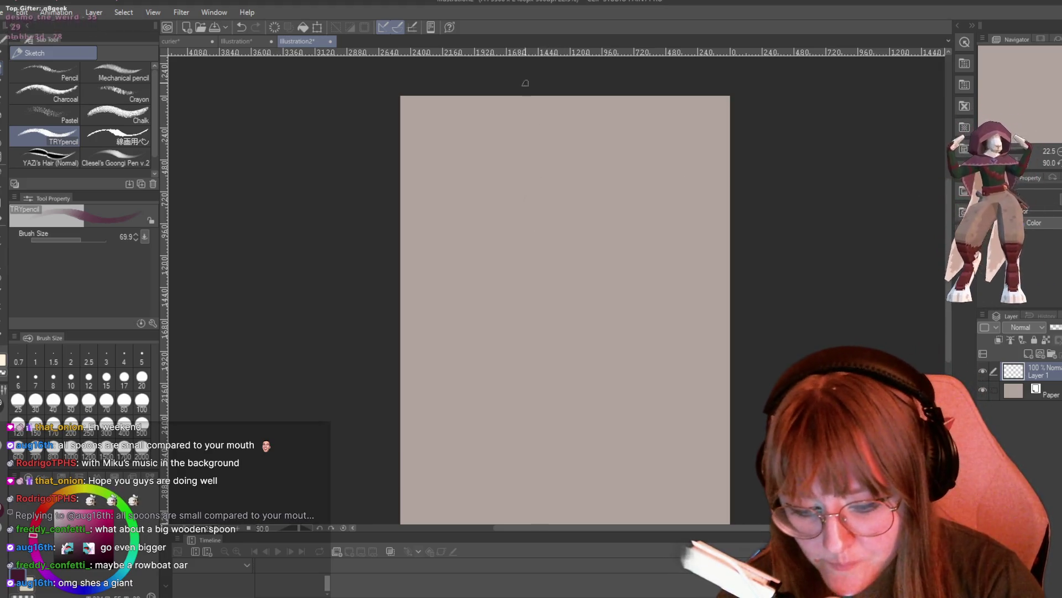
- Sketch the head ovals with crossing strokes and a loop
{"action": "mouse_move", "coordinate": [556, 193]}
{"action": "left_mouse_down"}
{"action": "mouse_move", "coordinate": [544, 242]}
{"action": "mouse_move", "coordinate": [570, 211]}
{"action": "mouse_move", "coordinate": [553, 204]}
{"action": "mouse_move", "coordinate": [552, 238]}
{"action": "mouse_move", "coordinate": [508, 202]}
{"action": "mouse_move", "coordinate": [542, 162]}
{"action": "mouse_move", "coordinate": [545, 195]}
{"action": "left_mouse_up"}
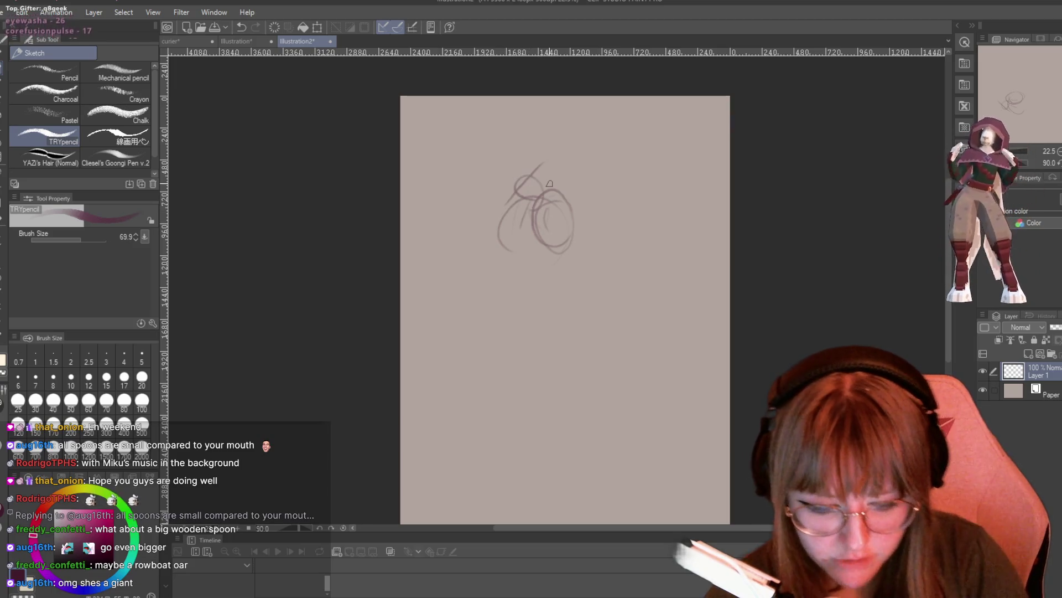
{"action": "scroll", "coordinate": [950, 302], "scroll_direction": "down", "scroll_amount": 1}
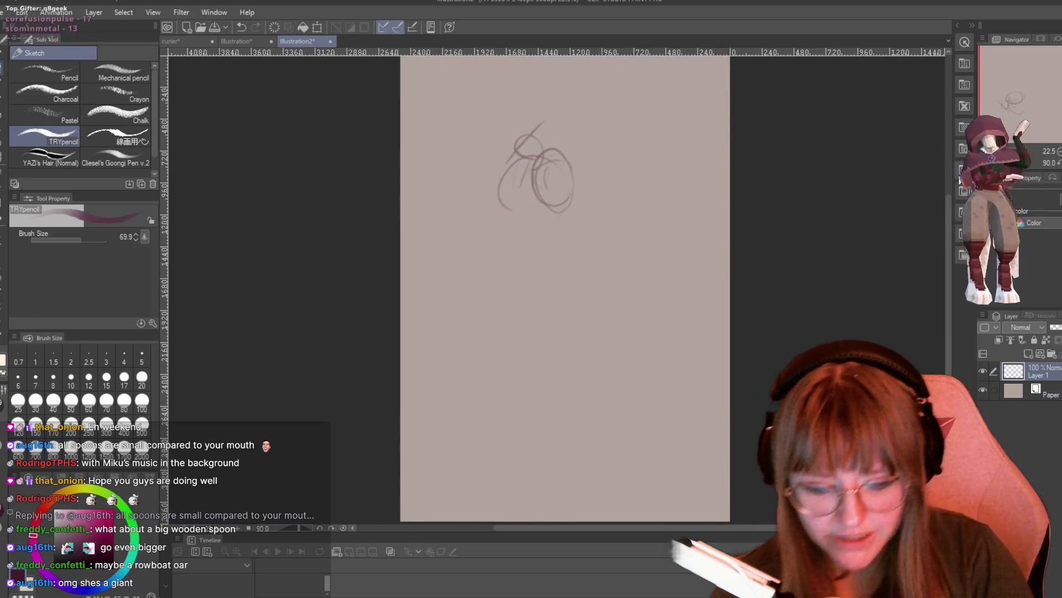
{"action": "scroll", "coordinate": [947, 241], "scroll_direction": "up", "scroll_amount": 1}
{"action": "left_click_drag", "start_coordinate": [579, 197], "coordinate": [595, 224]}
{"action": "mouse_move", "coordinate": [608, 166]}
{"action": "left_mouse_down"}
{"action": "mouse_move", "coordinate": [559, 205]}
{"action": "mouse_move", "coordinate": [565, 135]}
{"action": "mouse_move", "coordinate": [613, 181]}
{"action": "mouse_move", "coordinate": [603, 228]}
{"action": "left_mouse_up"}
{"action": "mouse_move", "coordinate": [561, 141]}
{"action": "left_mouse_down"}
{"action": "mouse_move", "coordinate": [521, 183]}
{"action": "mouse_move", "coordinate": [533, 241]}
{"action": "mouse_move", "coordinate": [530, 183]}
{"action": "mouse_move", "coordinate": [522, 274]}
{"action": "left_mouse_up"}
- Draw the long body outline down to the page bottom, plus neck and shoulder lines
{"action": "left_click_drag", "start_coordinate": [520, 198], "coordinate": [464, 404]}
{"action": "left_click_drag", "start_coordinate": [501, 282], "coordinate": [505, 480]}
{"action": "left_click_drag", "start_coordinate": [489, 394], "coordinate": [510, 480]}
{"action": "left_click_drag", "start_coordinate": [559, 264], "coordinate": [571, 467]}
{"action": "mouse_move", "coordinate": [532, 184]}
{"action": "left_mouse_down"}
{"action": "mouse_move", "coordinate": [543, 246]}
{"action": "mouse_move", "coordinate": [561, 184]}
{"action": "left_mouse_up"}
- Sketch the chest circle, the right arm and an arm crossing over the chest
{"action": "mouse_move", "coordinate": [582, 191]}
{"action": "left_mouse_down"}
{"action": "mouse_move", "coordinate": [608, 214]}
{"action": "mouse_move", "coordinate": [631, 271]}
{"action": "left_mouse_up"}
{"action": "left_click_drag", "start_coordinate": [554, 224], "coordinate": [628, 288]}
{"action": "left_click_drag", "start_coordinate": [624, 245], "coordinate": [638, 296]}
{"action": "left_click_drag", "start_coordinate": [603, 214], "coordinate": [626, 288]}
{"action": "mouse_move", "coordinate": [560, 181]}
{"action": "left_mouse_down"}
{"action": "mouse_move", "coordinate": [542, 228]}
{"action": "mouse_move", "coordinate": [537, 212]}
{"action": "mouse_move", "coordinate": [597, 272]}
{"action": "left_mouse_up"}
{"action": "mouse_move", "coordinate": [548, 213]}
{"action": "left_mouse_down"}
{"action": "mouse_move", "coordinate": [553, 271]}
{"action": "mouse_move", "coordinate": [642, 222]}
{"action": "mouse_move", "coordinate": [564, 282]}
{"action": "left_mouse_up"}
{"action": "mouse_move", "coordinate": [634, 227]}
{"action": "left_mouse_down"}
{"action": "mouse_move", "coordinate": [602, 202]}
{"action": "mouse_move", "coordinate": [578, 254]}
{"action": "left_mouse_up"}
{"action": "left_click_drag", "start_coordinate": [618, 197], "coordinate": [594, 255]}
{"action": "left_click_drag", "start_coordinate": [643, 210], "coordinate": [628, 233]}
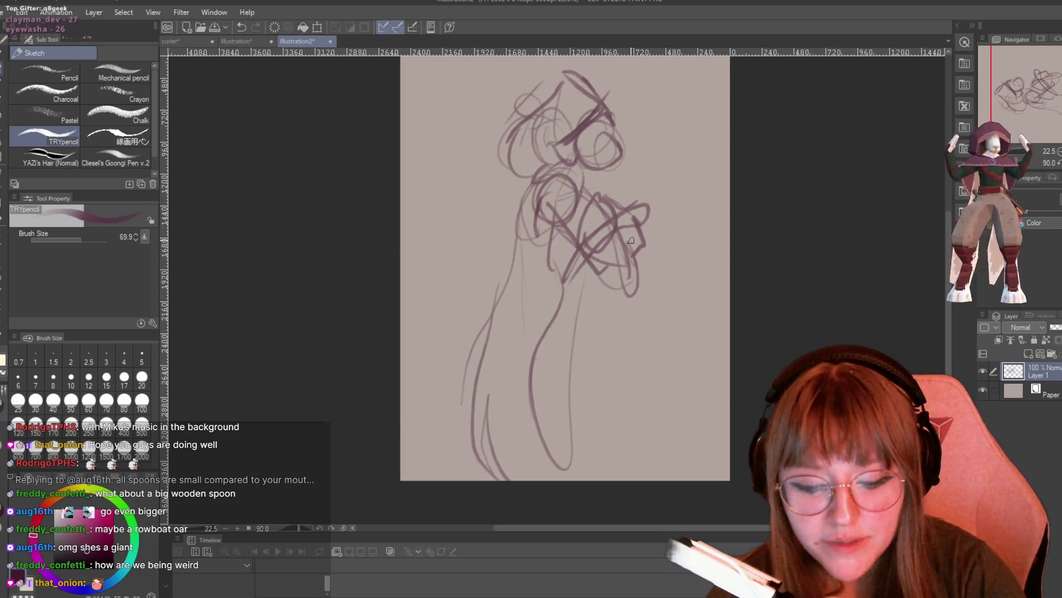
- Add curves around the hand and short lines marking the waist and lower body
{"action": "left_click_drag", "start_coordinate": [637, 255], "coordinate": [642, 302]}
{"action": "mouse_move", "coordinate": [581, 265]}
{"action": "left_mouse_down"}
{"action": "mouse_move", "coordinate": [603, 288]}
{"action": "mouse_move", "coordinate": [578, 326]}
{"action": "left_mouse_up"}
{"action": "left_click_drag", "start_coordinate": [598, 289], "coordinate": [631, 346]}
{"action": "left_click_drag", "start_coordinate": [642, 267], "coordinate": [656, 339]}
{"action": "left_click_drag", "start_coordinate": [644, 282], "coordinate": [599, 332]}
{"action": "left_click_drag", "start_coordinate": [600, 279], "coordinate": [564, 326]}
{"action": "left_click_drag", "start_coordinate": [570, 321], "coordinate": [556, 345]}
{"action": "mouse_move", "coordinate": [621, 330]}
{"action": "left_mouse_down"}
{"action": "mouse_move", "coordinate": [622, 371]}
{"action": "mouse_move", "coordinate": [658, 384]}
{"action": "mouse_move", "coordinate": [664, 406]}
{"action": "mouse_move", "coordinate": [667, 394]}
{"action": "left_mouse_up"}
{"action": "mouse_move", "coordinate": [585, 308]}
{"action": "left_mouse_down"}
{"action": "mouse_move", "coordinate": [559, 327]}
{"action": "mouse_move", "coordinate": [551, 368]}
{"action": "mouse_move", "coordinate": [603, 451]}
{"action": "left_mouse_up"}
{"action": "left_click_drag", "start_coordinate": [591, 326], "coordinate": [573, 432]}
{"action": "mouse_move", "coordinate": [578, 305]}
{"action": "left_mouse_down"}
{"action": "mouse_move", "coordinate": [555, 320]}
{"action": "mouse_move", "coordinate": [559, 334]}
{"action": "left_mouse_up"}
- Draw long cloak strokes down the figure and outline its lower right side and leg
{"action": "left_click_drag", "start_coordinate": [531, 222], "coordinate": [496, 479]}
{"action": "left_click_drag", "start_coordinate": [542, 271], "coordinate": [506, 467]}
{"action": "left_click_drag", "start_coordinate": [556, 244], "coordinate": [534, 464]}
{"action": "left_click_drag", "start_coordinate": [518, 321], "coordinate": [493, 478]}
{"action": "left_click_drag", "start_coordinate": [636, 346], "coordinate": [663, 415]}
{"action": "left_click_drag", "start_coordinate": [647, 257], "coordinate": [633, 346]}
{"action": "left_click_drag", "start_coordinate": [629, 237], "coordinate": [642, 305]}
{"action": "mouse_move", "coordinate": [644, 263]}
{"action": "left_mouse_down"}
{"action": "mouse_move", "coordinate": [634, 386]}
{"action": "mouse_move", "coordinate": [598, 448]}
{"action": "mouse_move", "coordinate": [664, 399]}
{"action": "left_mouse_up"}
{"action": "left_click_drag", "start_coordinate": [658, 360], "coordinate": [672, 466]}
{"action": "left_click_drag", "start_coordinate": [668, 415], "coordinate": [673, 479]}
{"action": "mouse_move", "coordinate": [575, 303]}
{"action": "left_mouse_down"}
{"action": "mouse_move", "coordinate": [556, 339]}
{"action": "mouse_move", "coordinate": [600, 462]}
{"action": "left_mouse_up"}
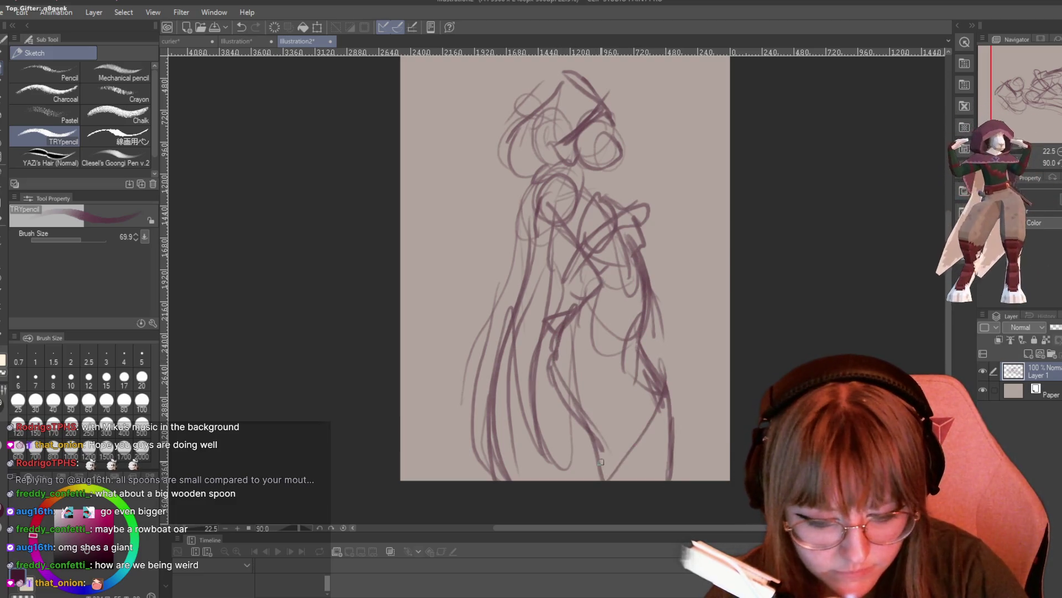
- Loop strokes across the torso, the waist belt and around the head
{"action": "mouse_move", "coordinate": [558, 221]}
{"action": "left_mouse_down"}
{"action": "mouse_move", "coordinate": [583, 274]}
{"action": "mouse_move", "coordinate": [583, 260]}
{"action": "mouse_move", "coordinate": [641, 281]}
{"action": "mouse_move", "coordinate": [581, 263]}
{"action": "left_mouse_up"}
{"action": "mouse_move", "coordinate": [672, 243]}
{"action": "left_mouse_down"}
{"action": "mouse_move", "coordinate": [603, 271]}
{"action": "mouse_move", "coordinate": [656, 246]}
{"action": "left_mouse_up"}
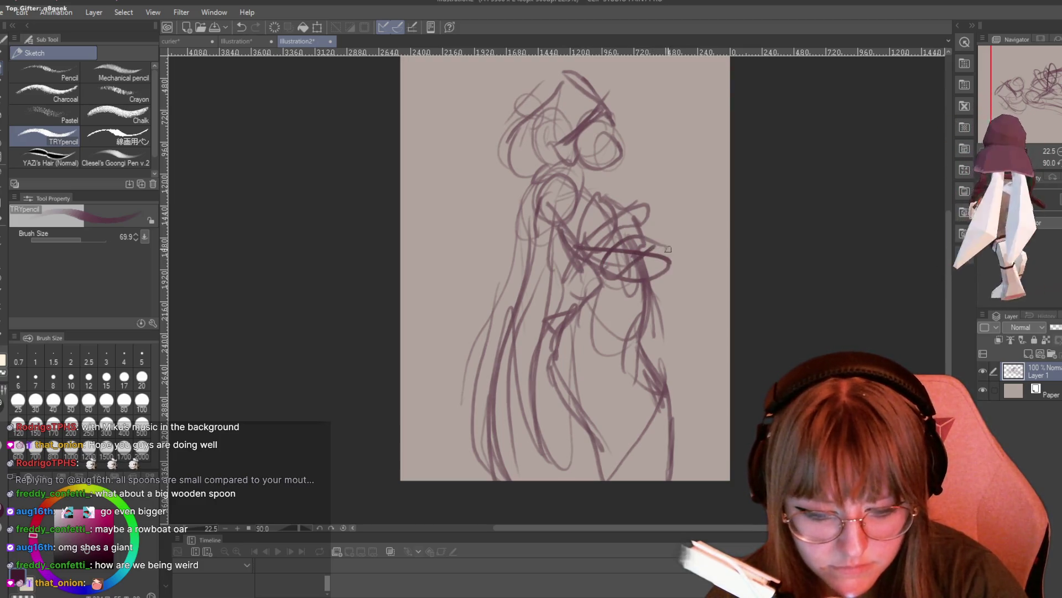
{"action": "left_click_drag", "start_coordinate": [605, 120], "coordinate": [611, 128]}
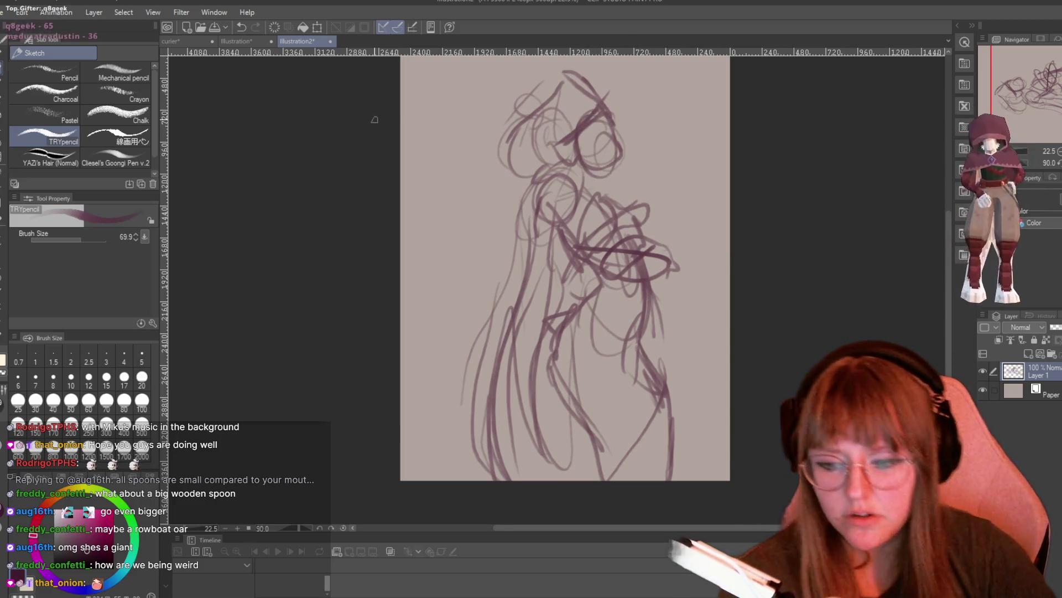
- Delete the right-hand horse-head sketch from the curier sheet
{"action": "left_click", "coordinate": [191, 41]}
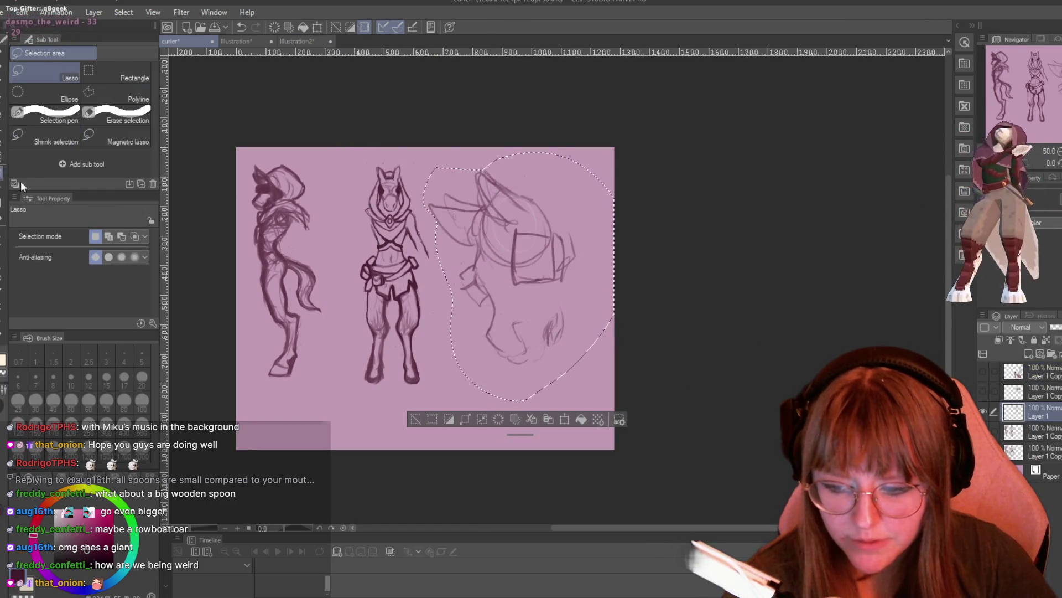
{"action": "key", "text": "m"}
{"action": "key", "text": "ctrl+d"}
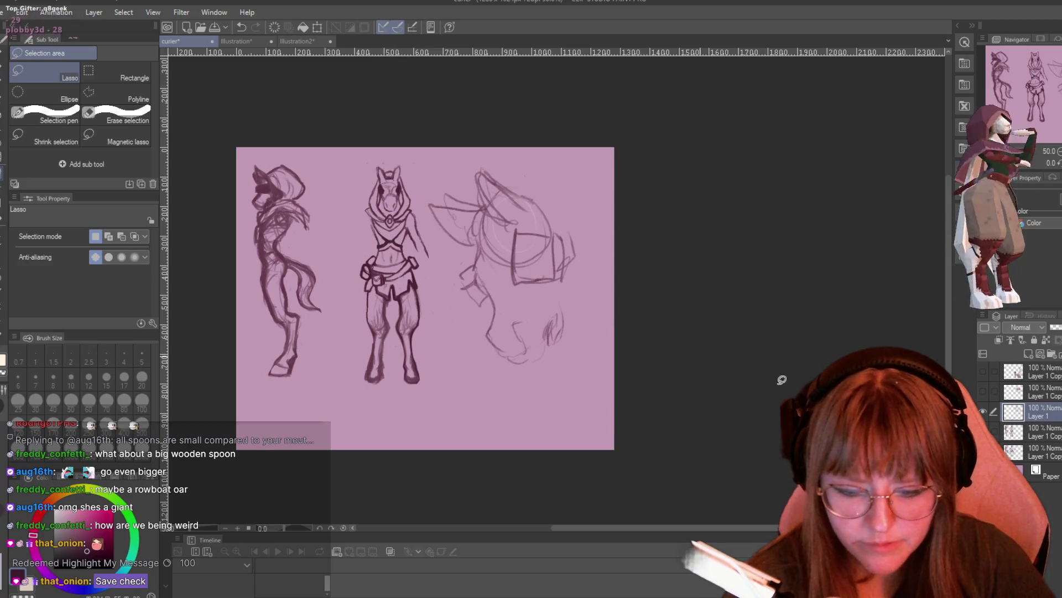
{"action": "key", "text": "Delete"}
{"action": "left_click", "coordinate": [1039, 437]}
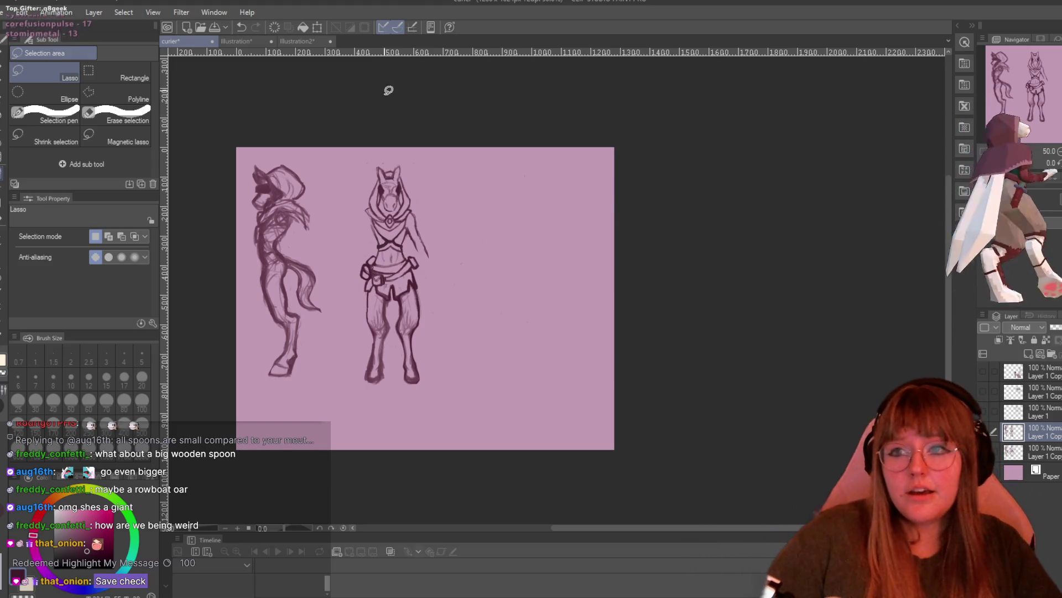
- Save the Illustration document as 'courier'
{"action": "left_click", "coordinate": [240, 42]}
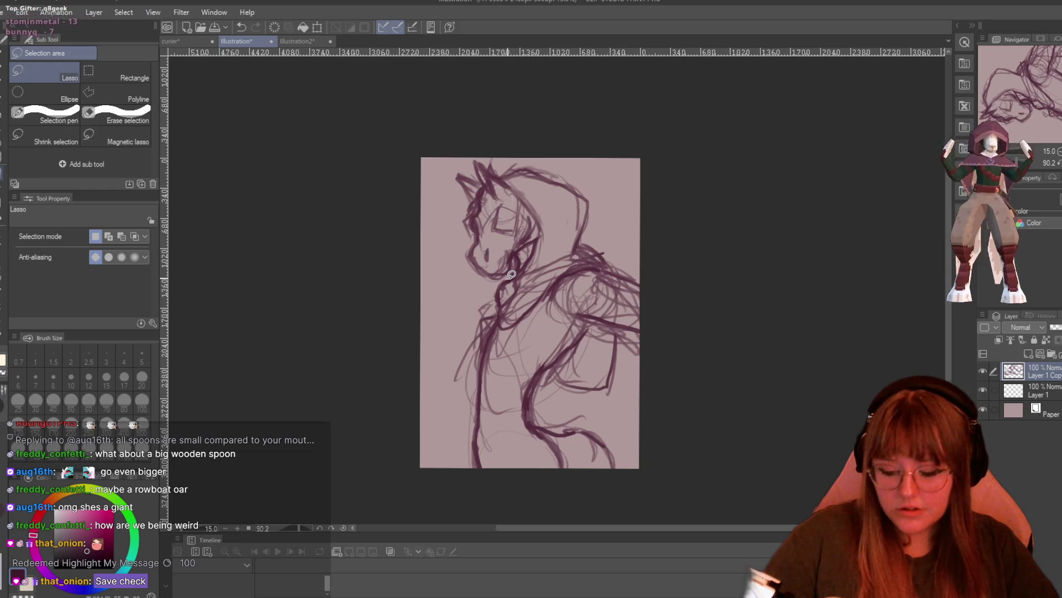
{"action": "key", "text": "ctrl+s"}
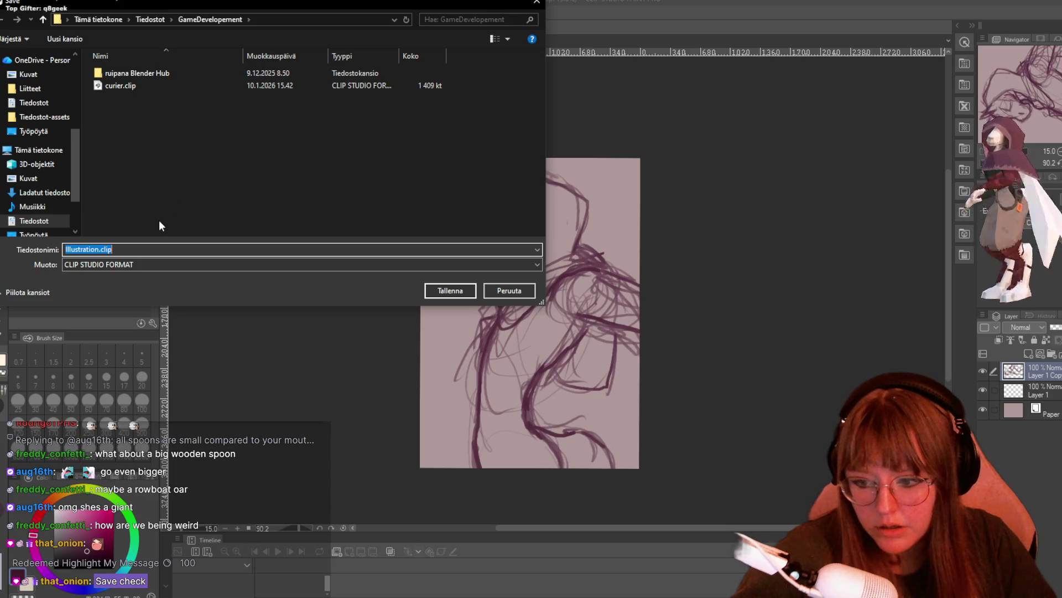
{"action": "type", "text": "courier"}
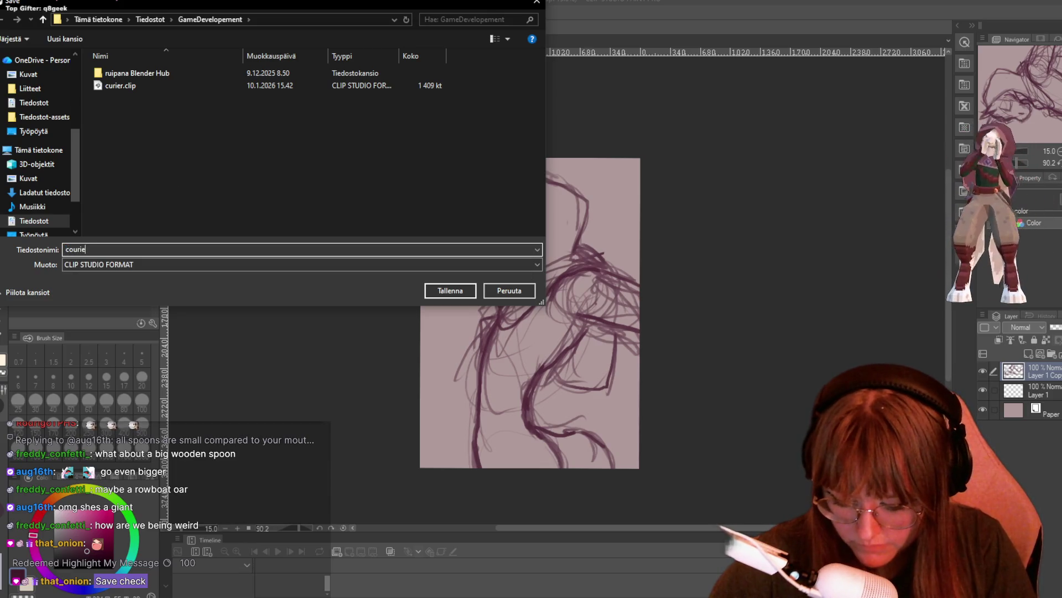
{"action": "key", "text": "Return"}
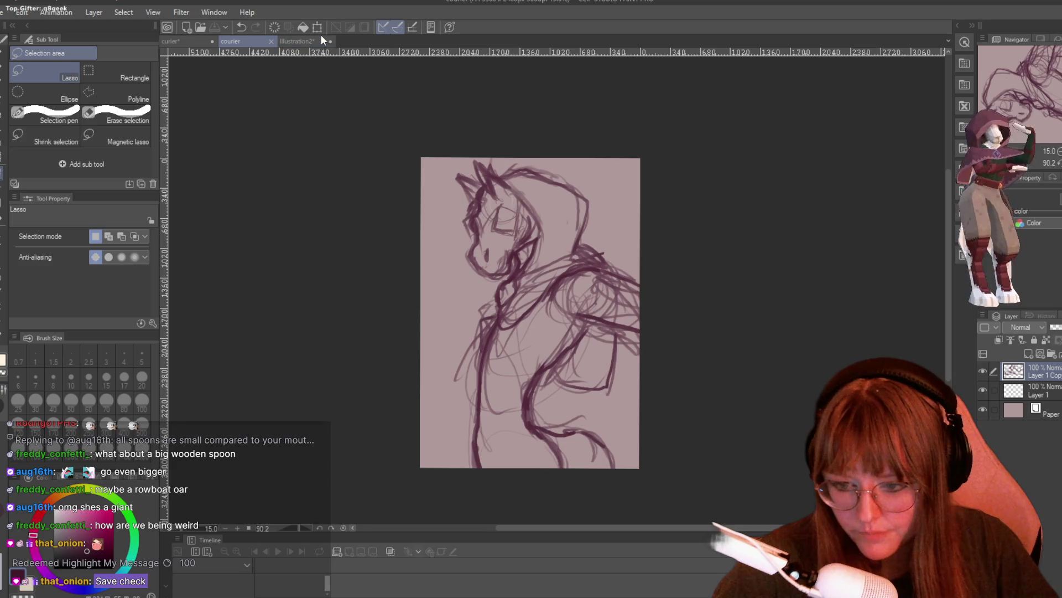
- Save Illustration2 as 'ranger' and return to the curier sheet
{"action": "left_click", "coordinate": [302, 36]}
{"action": "key", "text": "ctrl+s"}
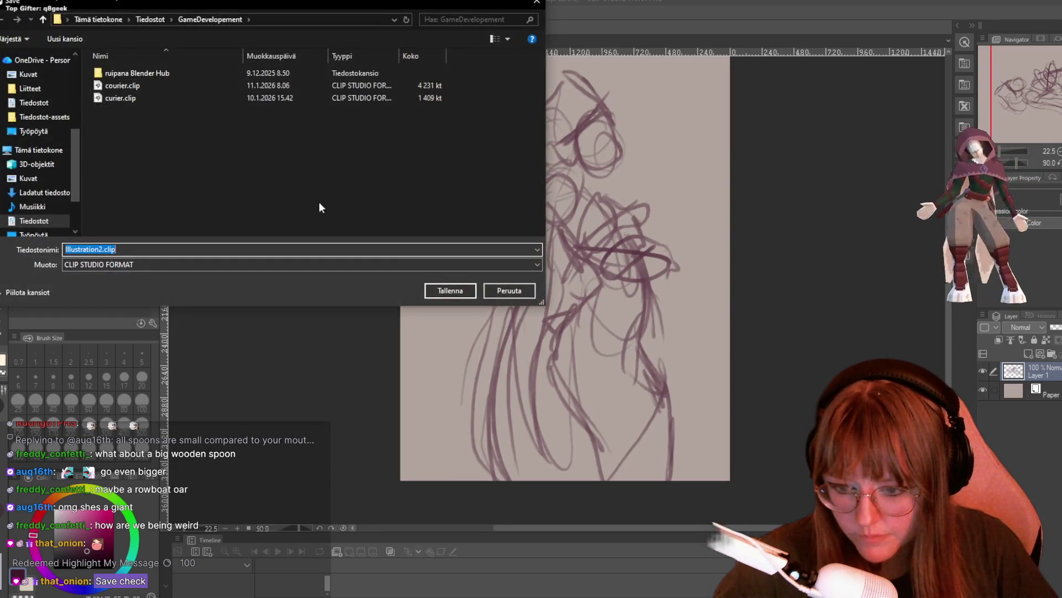
{"action": "type", "text": "ranger"}
{"action": "key", "text": "Return"}
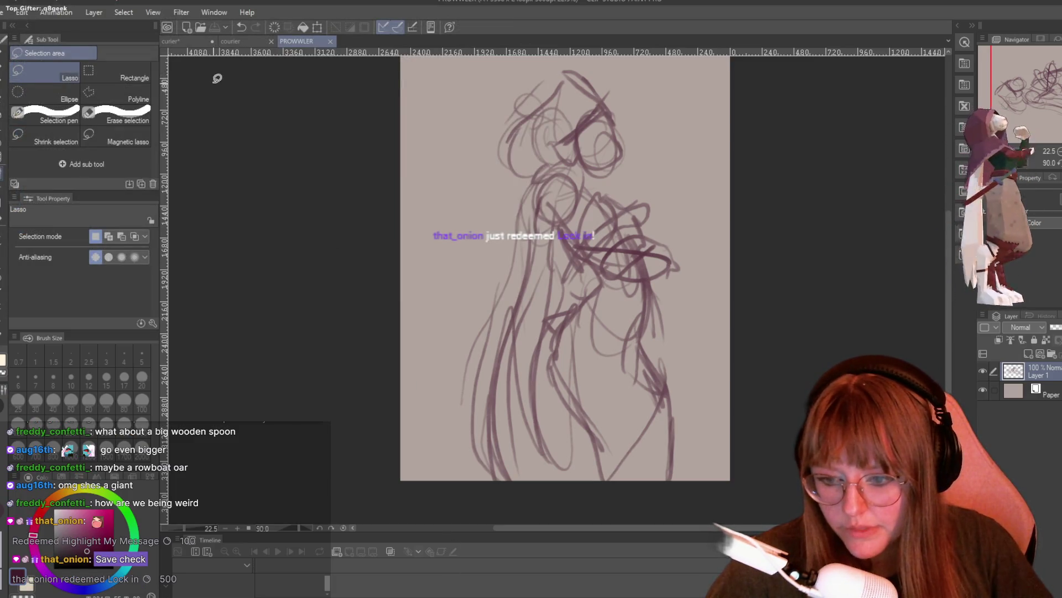
{"action": "left_click", "coordinate": [185, 39]}
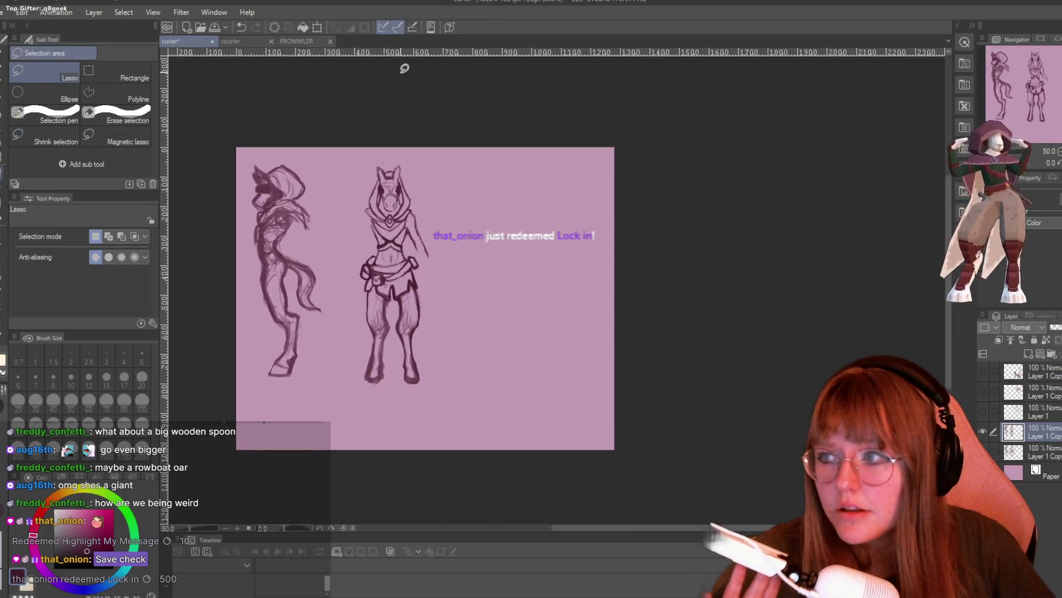
- Zoom in on the curier sheet, then bring the Blender scene to the front
{"action": "scroll", "coordinate": [311, 387], "scroll_direction": "up", "scroll_amount": 3}
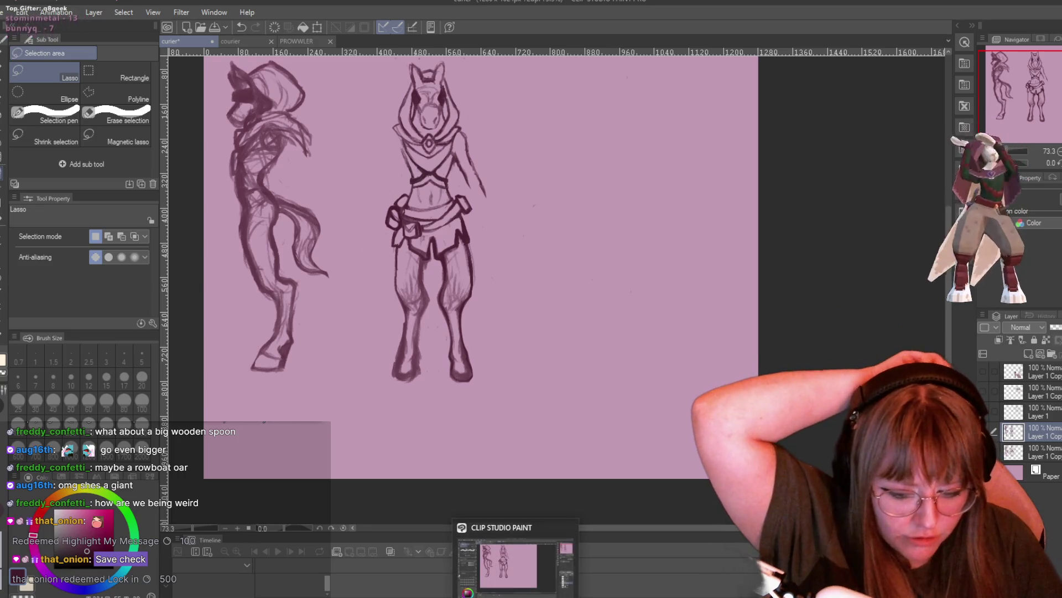
{"action": "mouse_move", "coordinate": [342, 597]}
{"action": "left_click", "coordinate": [341, 564]}
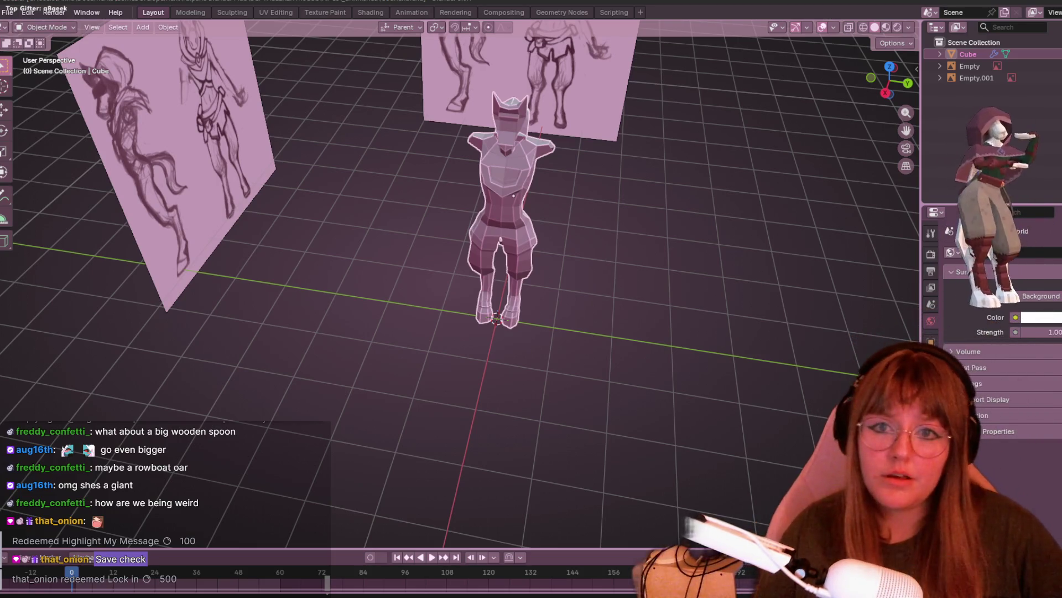
- Orbit and zoom the viewport to inspect the low-poly horse model from below
{"action": "mouse_move", "coordinate": [619, 60]}
{"action": "middle_mouse_down"}
{"action": "mouse_move", "coordinate": [646, 319]}
{"action": "mouse_move", "coordinate": [647, 228]}
{"action": "mouse_move", "coordinate": [672, 248]}
{"action": "mouse_move", "coordinate": [741, 257]}
{"action": "mouse_move", "coordinate": [723, 247]}
{"action": "mouse_move", "coordinate": [635, 258]}
{"action": "mouse_move", "coordinate": [660, 314]}
{"action": "mouse_move", "coordinate": [695, 342]}
{"action": "mouse_move", "coordinate": [604, 234]}
{"action": "mouse_move", "coordinate": [589, 280]}
{"action": "mouse_move", "coordinate": [689, 288]}
{"action": "mouse_move", "coordinate": [682, 179]}
{"action": "mouse_move", "coordinate": [709, 230]}
{"action": "mouse_move", "coordinate": [805, 215]}
{"action": "mouse_move", "coordinate": [702, 267]}
{"action": "mouse_move", "coordinate": [596, 403]}
{"action": "mouse_move", "coordinate": [763, 410]}
{"action": "middle_mouse_up"}
{"action": "scroll", "coordinate": [647, 228], "scroll_direction": "down", "scroll_amount": 3}
{"action": "scroll", "coordinate": [590, 283], "scroll_direction": "up", "scroll_amount": 3}
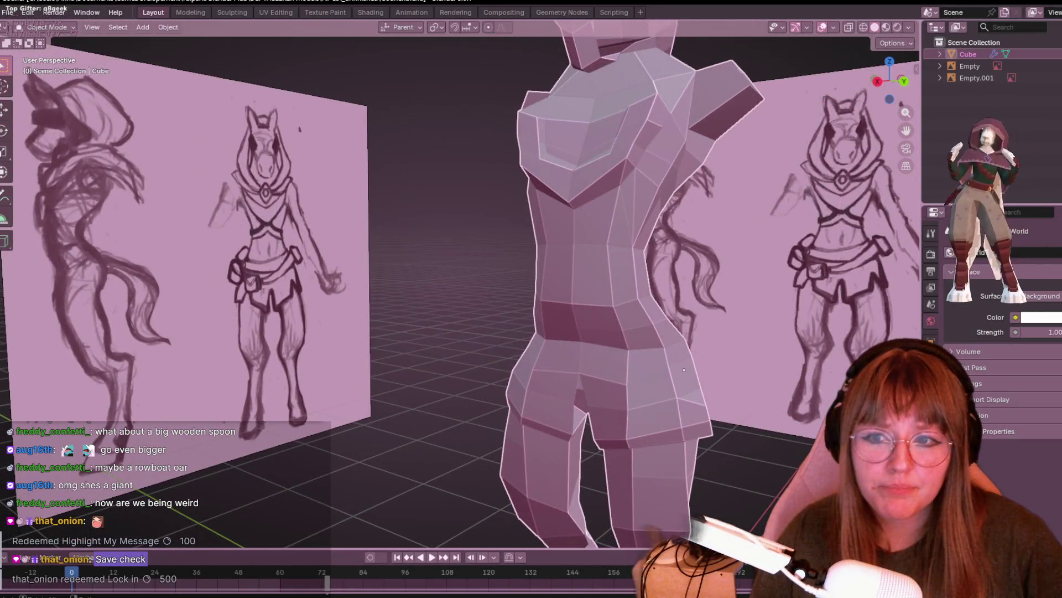
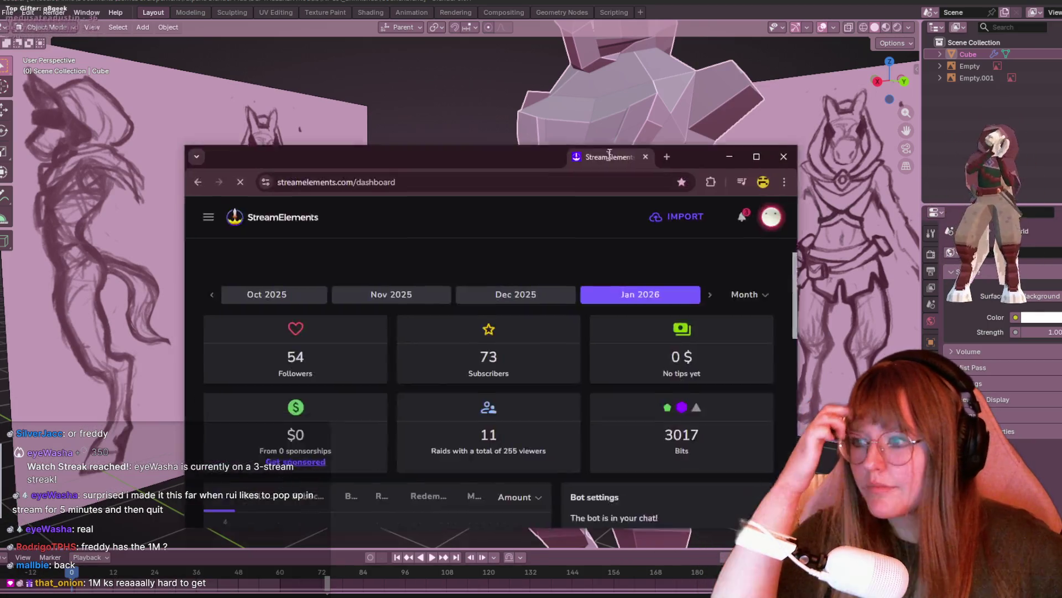
- Switch from Blender to the browser showing the channel's StreamElements chat stats page
{"action": "mouse_move", "coordinate": [488, 152]}
{"action": "left_mouse_down"}
{"action": "mouse_move", "coordinate": [524, 77]}
{"action": "mouse_move", "coordinate": [523, 2]}
{"action": "mouse_move", "coordinate": [524, 402]}
{"action": "left_mouse_up"}
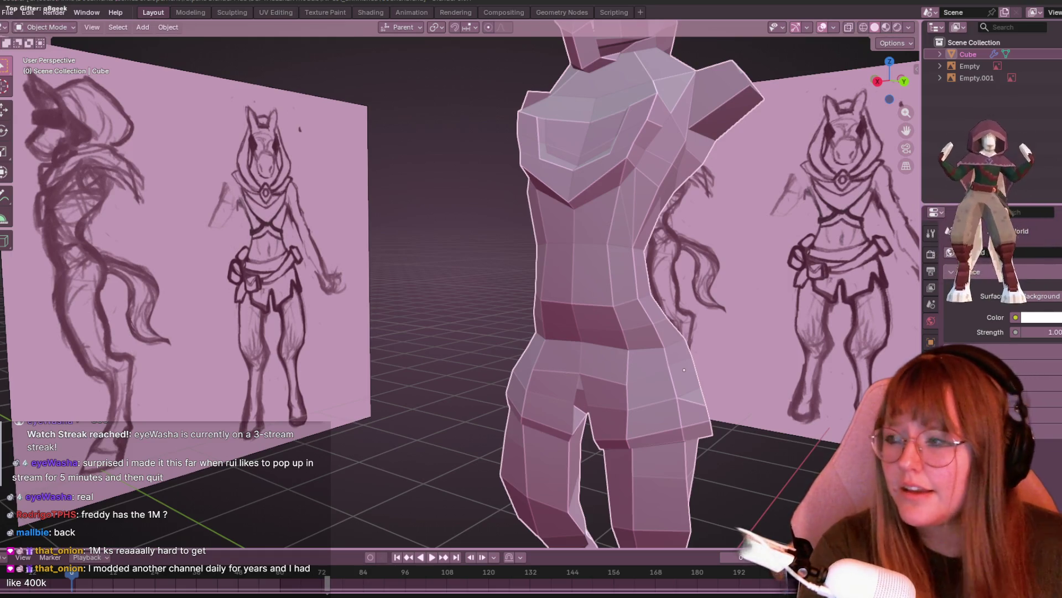
{"action": "key", "text": "alt+Tab"}
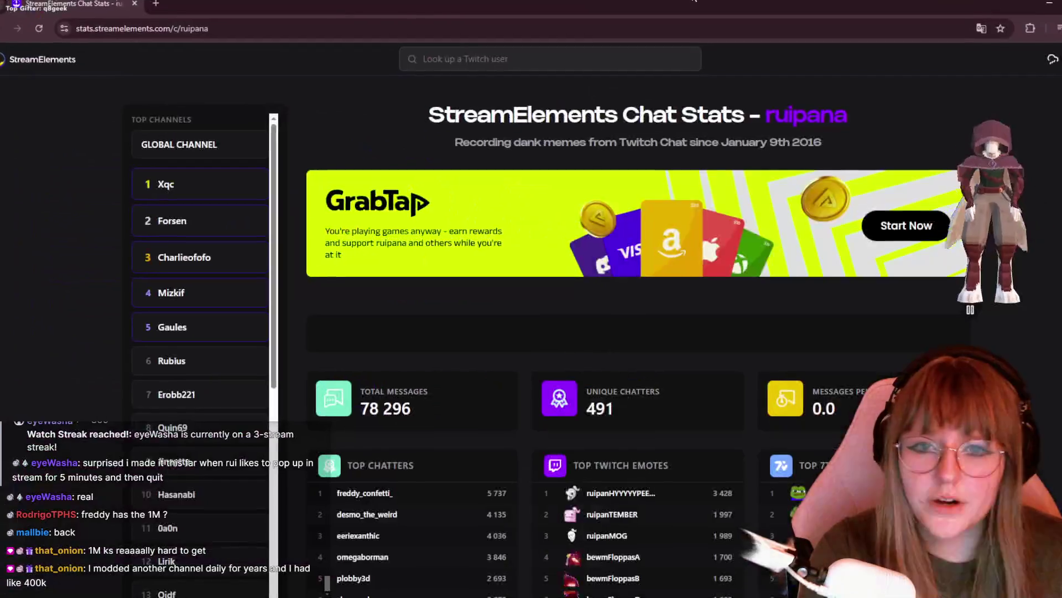
- Scroll through the StreamElements top chatters, emotes and commands tables on the stats page
{"action": "scroll", "coordinate": [706, 334], "scroll_direction": "down", "scroll_amount": 10}
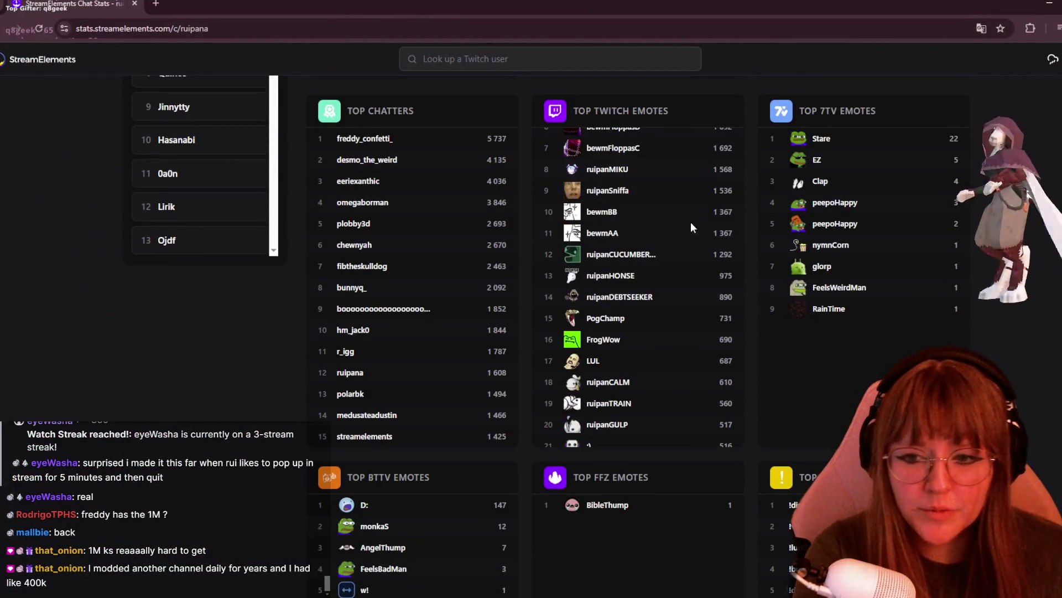
{"action": "scroll", "coordinate": [690, 226], "scroll_direction": "down", "scroll_amount": 4}
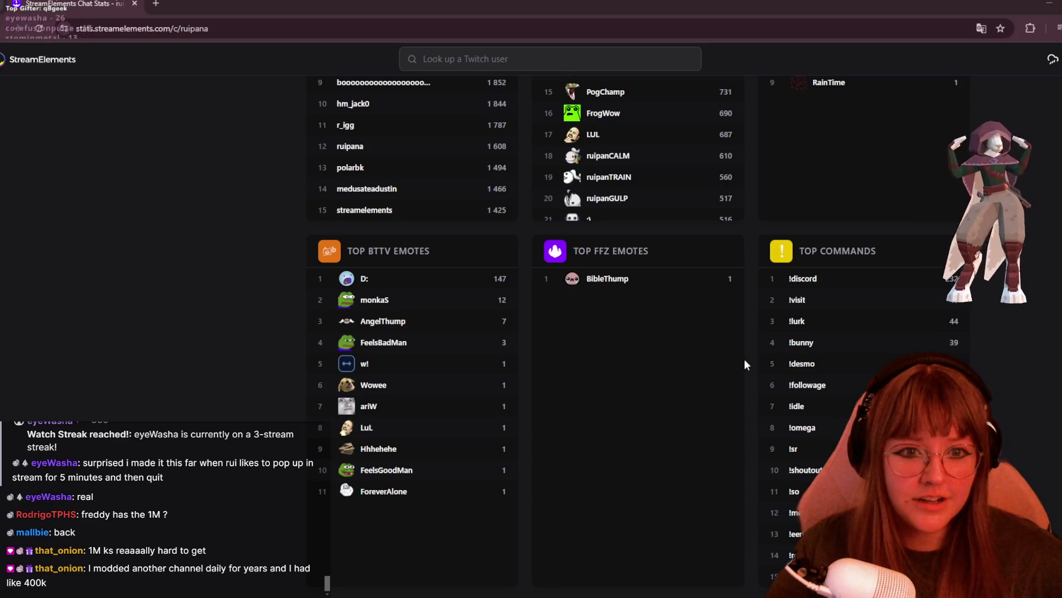
{"action": "scroll", "coordinate": [853, 337], "scroll_direction": "up", "scroll_amount": 3}
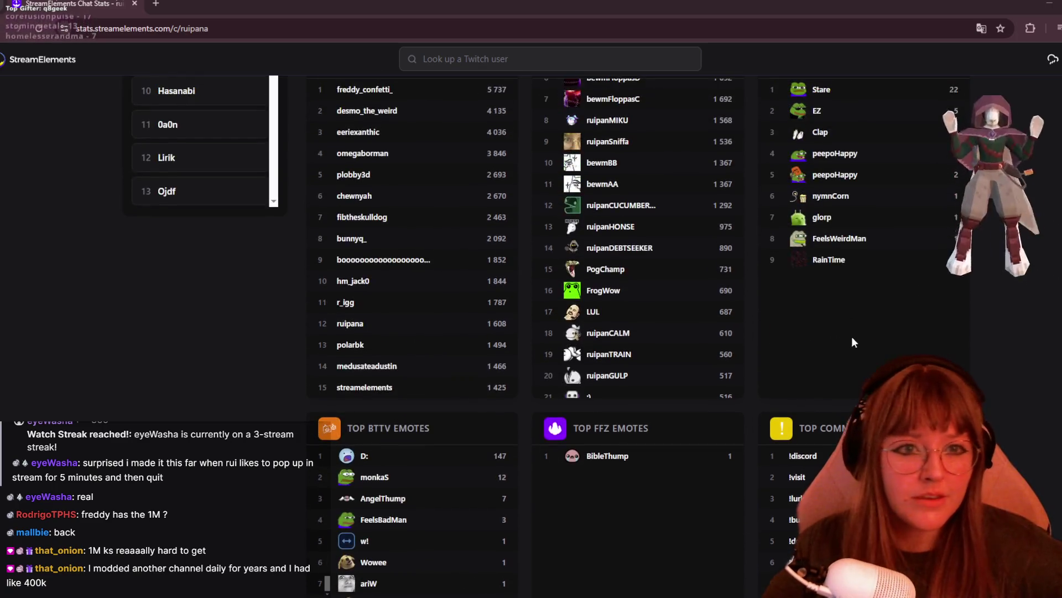
{"action": "scroll", "coordinate": [859, 344], "scroll_direction": "down", "scroll_amount": 1}
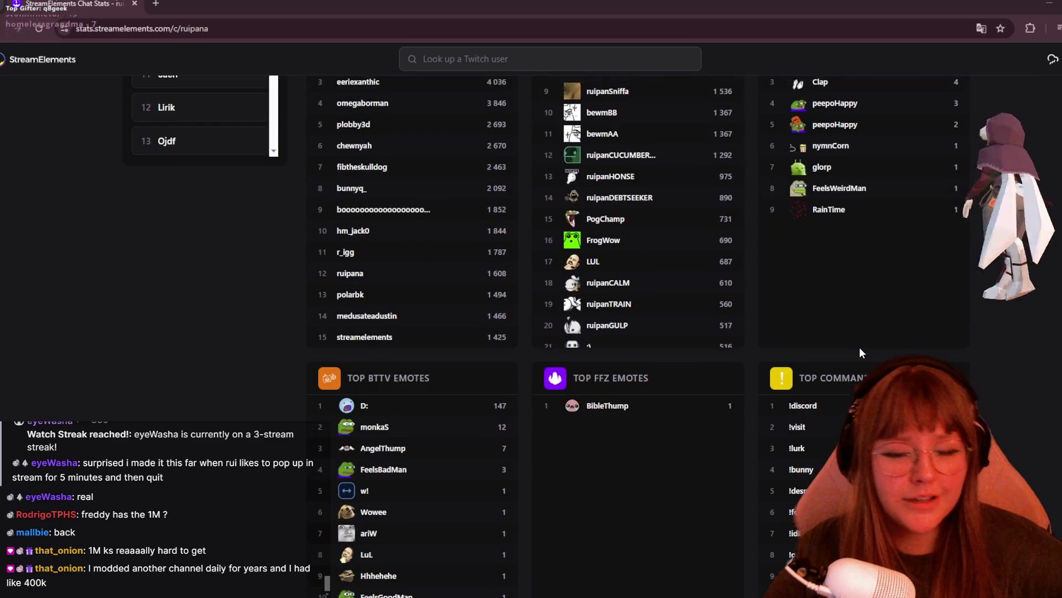
{"action": "scroll", "coordinate": [859, 353], "scroll_direction": "up", "scroll_amount": 5}
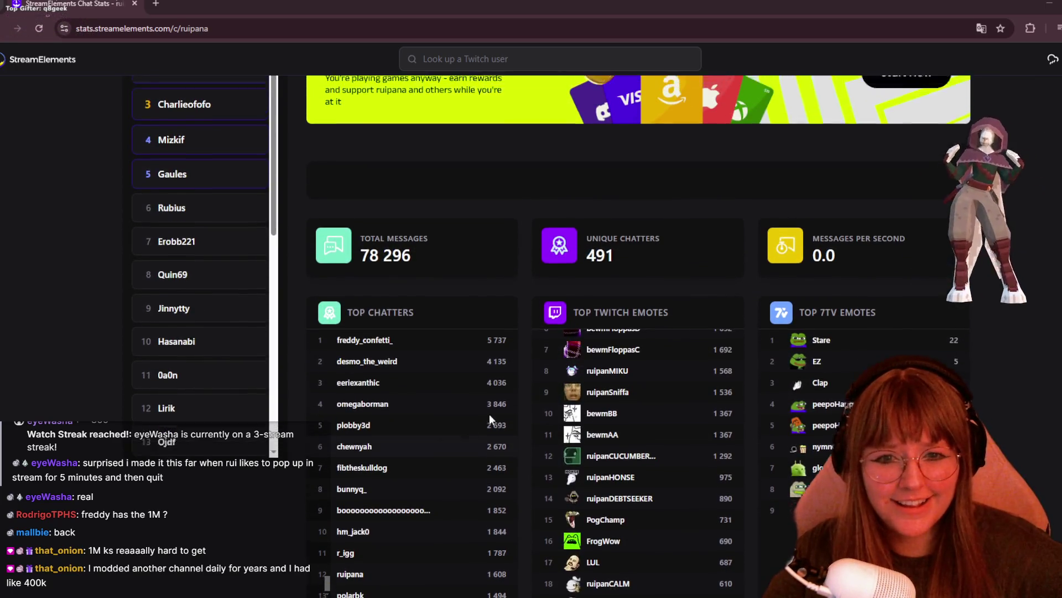
{"action": "scroll", "coordinate": [660, 430], "scroll_direction": "up", "scroll_amount": 3}
{"action": "scroll", "coordinate": [859, 387], "scroll_direction": "down", "scroll_amount": 1}
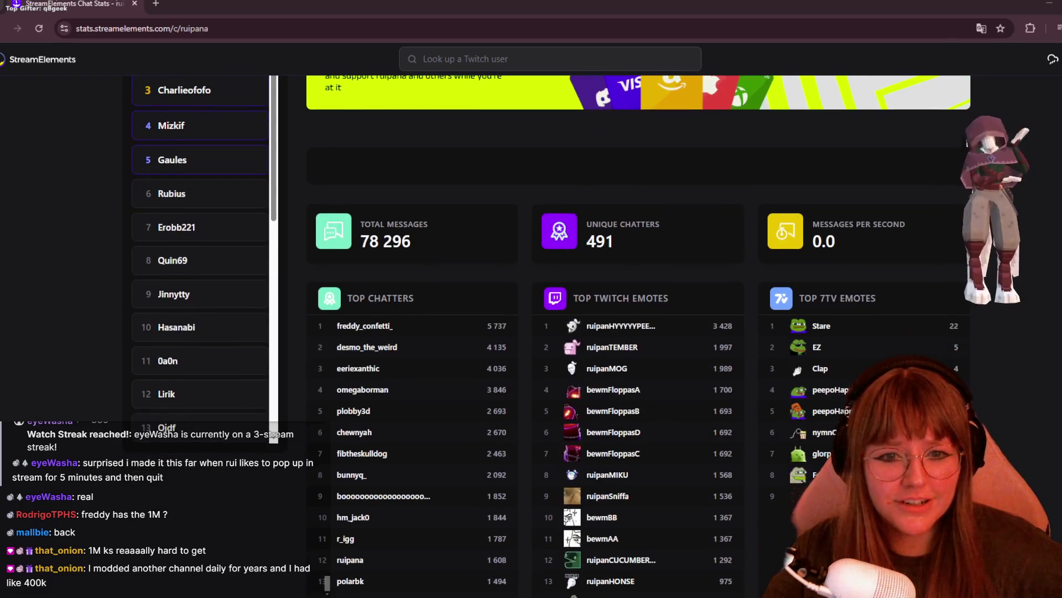
{"action": "scroll", "coordinate": [547, 336], "scroll_direction": "down", "scroll_amount": 1}
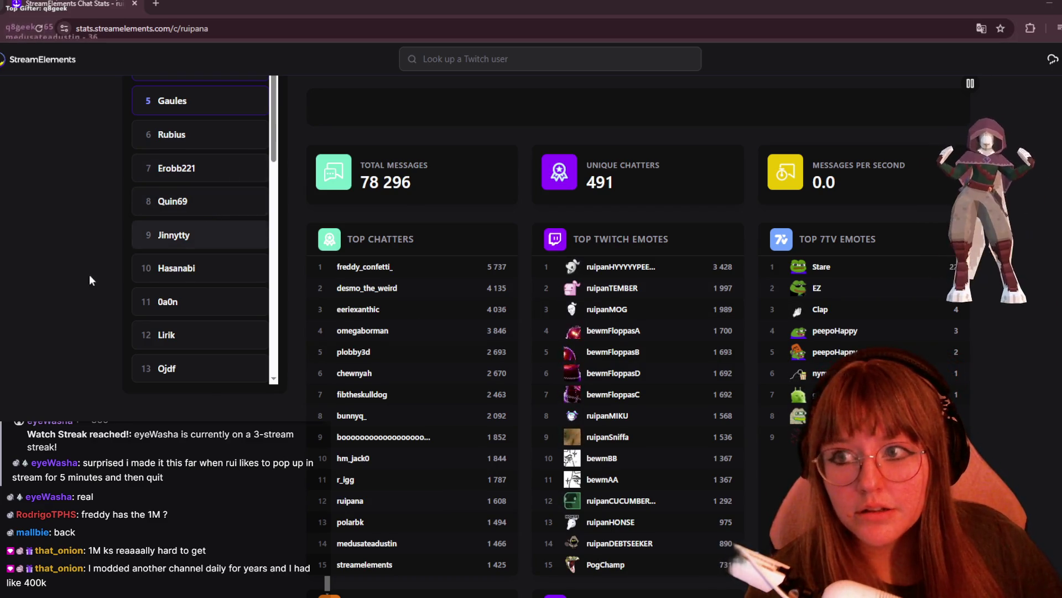
{"action": "scroll", "coordinate": [83, 276], "scroll_direction": "up", "scroll_amount": 4}
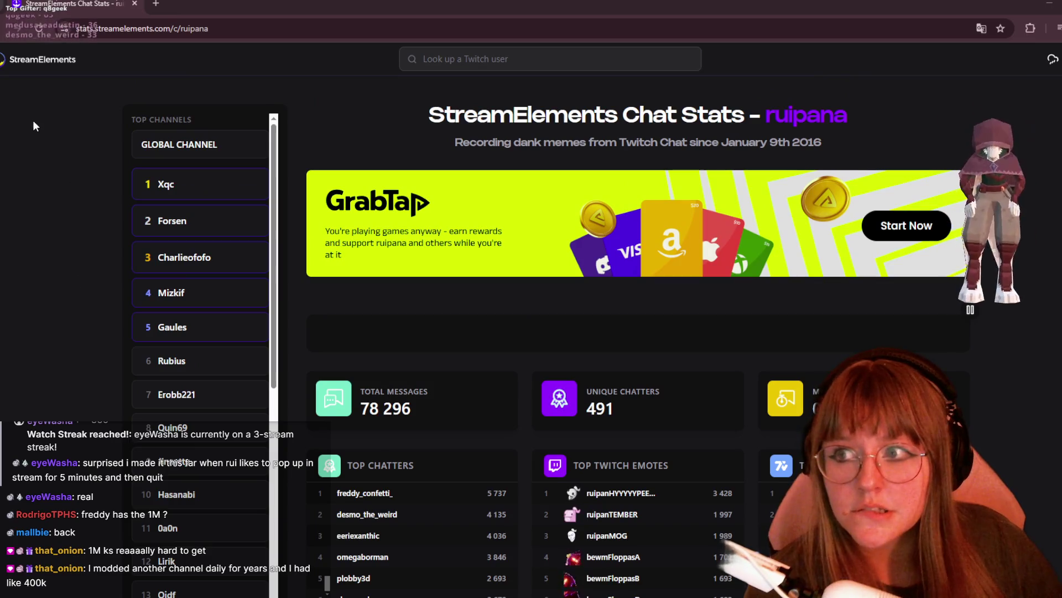
{"action": "scroll", "coordinate": [661, 357], "scroll_direction": "down", "scroll_amount": 3}
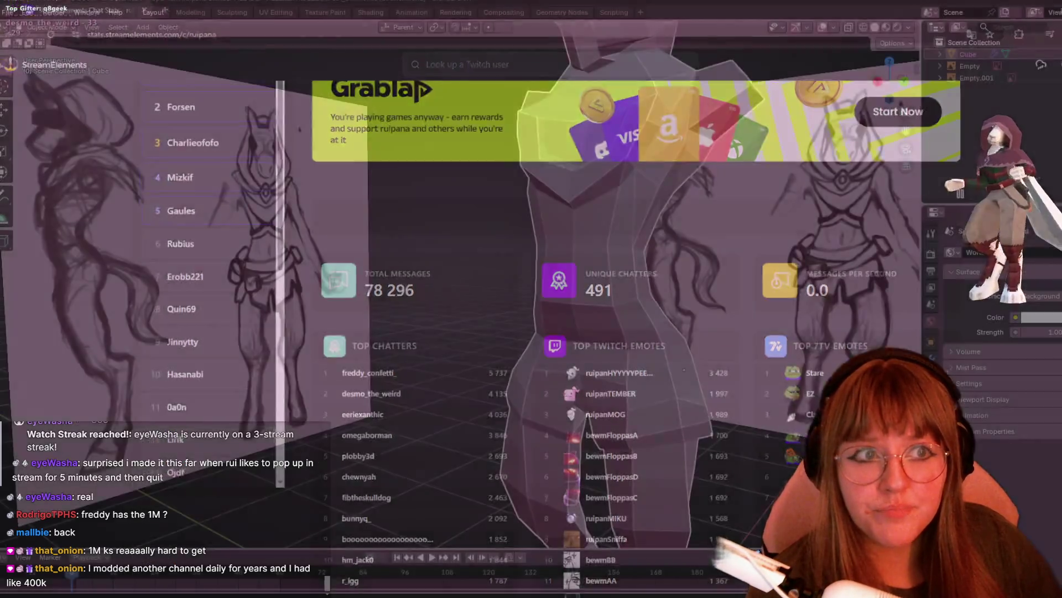
- Frame the whole figure, enter Edit Mode on the character mesh, and orbit down to the lower leg
{"action": "middle_click_drag", "start_coordinate": [719, 266], "coordinate": [774, 267]}
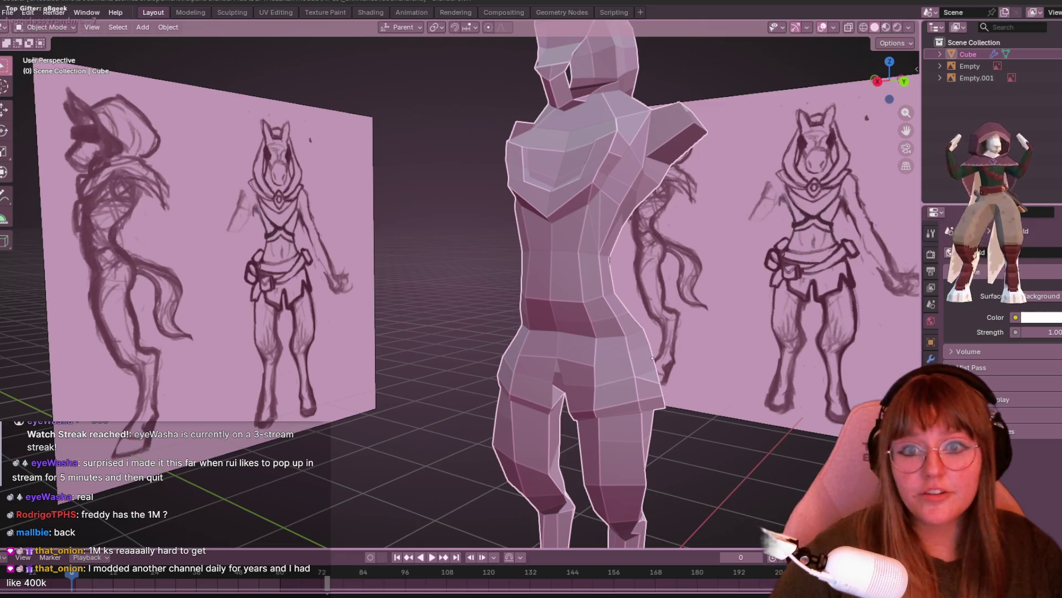
{"action": "mouse_move", "coordinate": [562, 406]}
{"action": "middle_mouse_down"}
{"action": "mouse_move", "coordinate": [510, 202]}
{"action": "mouse_move", "coordinate": [586, 215]}
{"action": "middle_mouse_up"}
{"action": "mouse_move", "coordinate": [447, 258]}
{"action": "middle_mouse_down"}
{"action": "mouse_move", "coordinate": [594, 265]}
{"action": "mouse_move", "coordinate": [562, 266]}
{"action": "mouse_move", "coordinate": [657, 232]}
{"action": "mouse_move", "coordinate": [377, 244]}
{"action": "middle_mouse_up"}
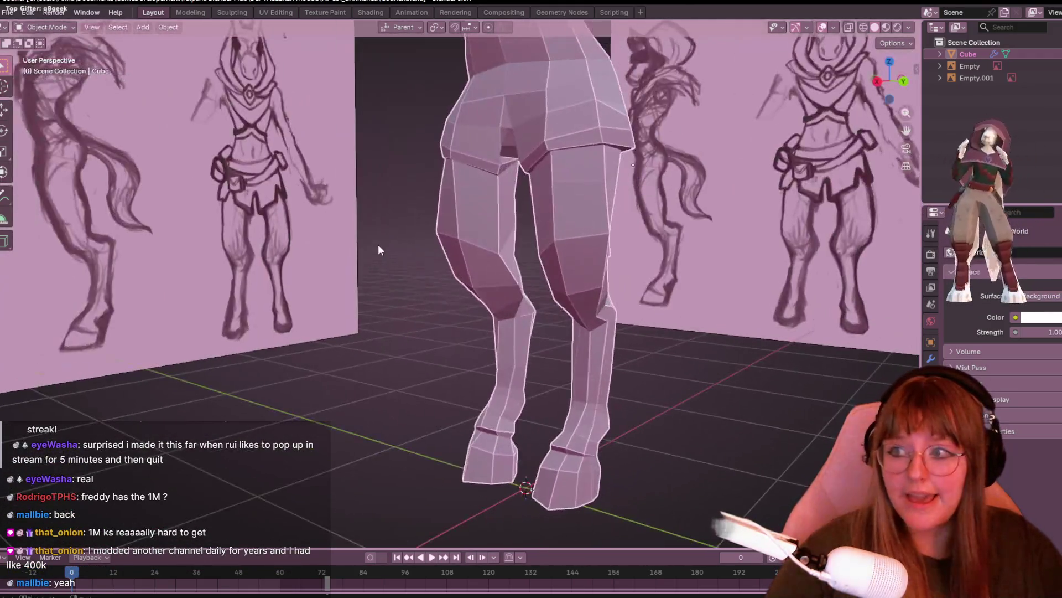
{"action": "key", "text": "Tab"}
{"action": "mouse_move", "coordinate": [447, 254]}
{"action": "middle_mouse_down"}
{"action": "mouse_move", "coordinate": [576, 126]}
{"action": "mouse_move", "coordinate": [809, 185]}
{"action": "middle_mouse_up"}
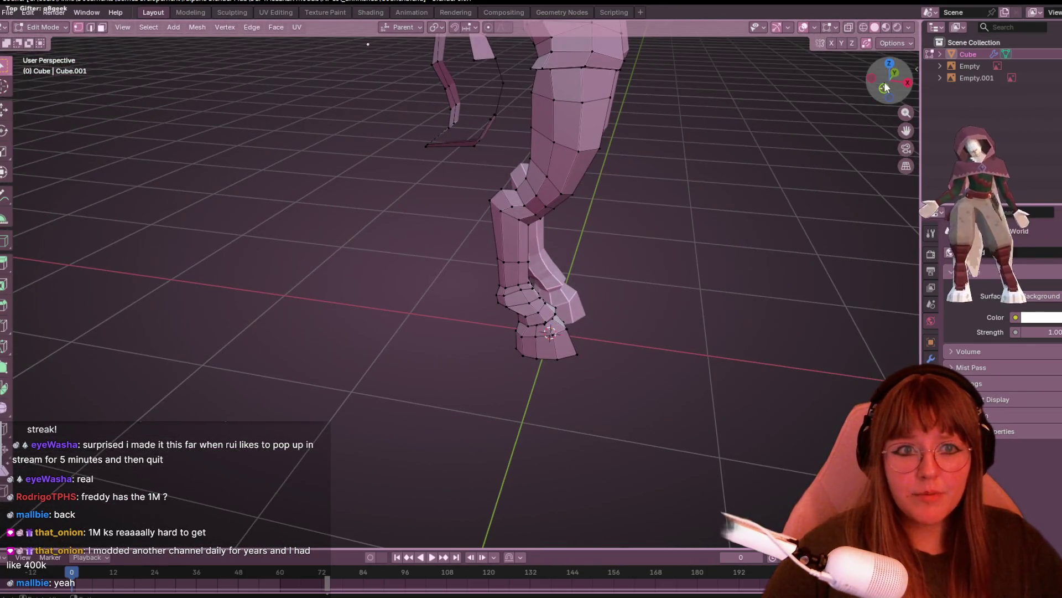
- View the leg in Right Orthographic, then bring the raiding channel's Twitch page over the scene
{"action": "left_click", "coordinate": [908, 83]}
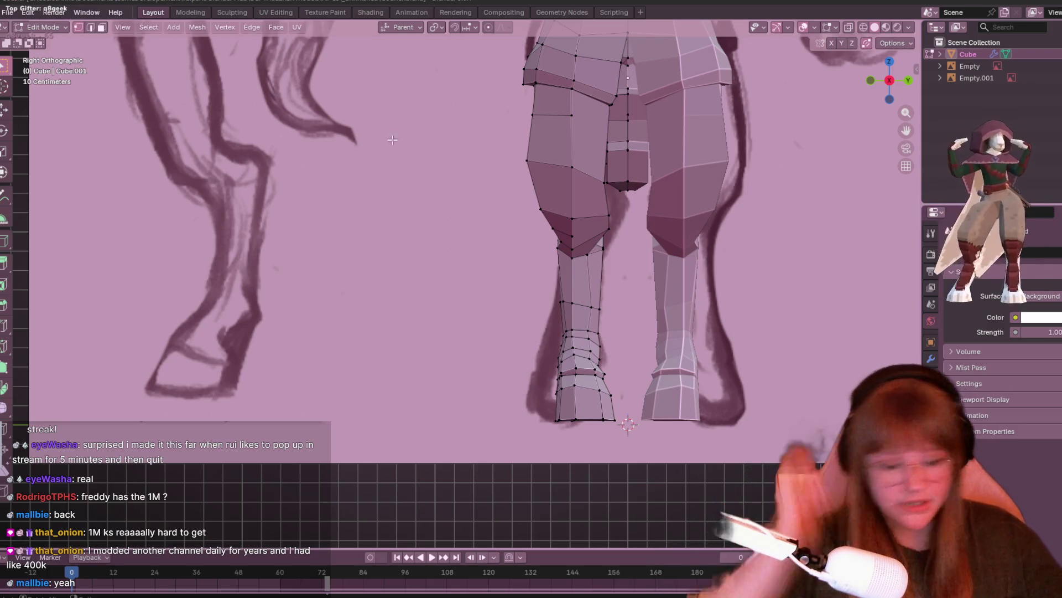
{"action": "scroll", "coordinate": [593, 346], "scroll_direction": "down", "scroll_amount": 3}
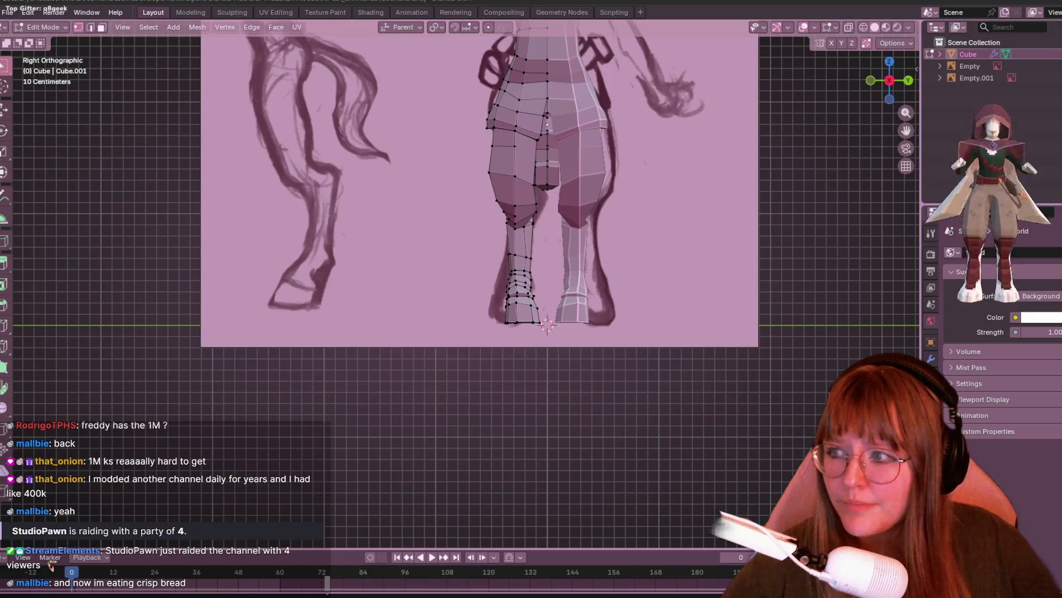
{"action": "left_click_drag", "start_coordinate": [0, 109], "coordinate": [556, 108]}
{"action": "left_click", "coordinate": [814, 377]}
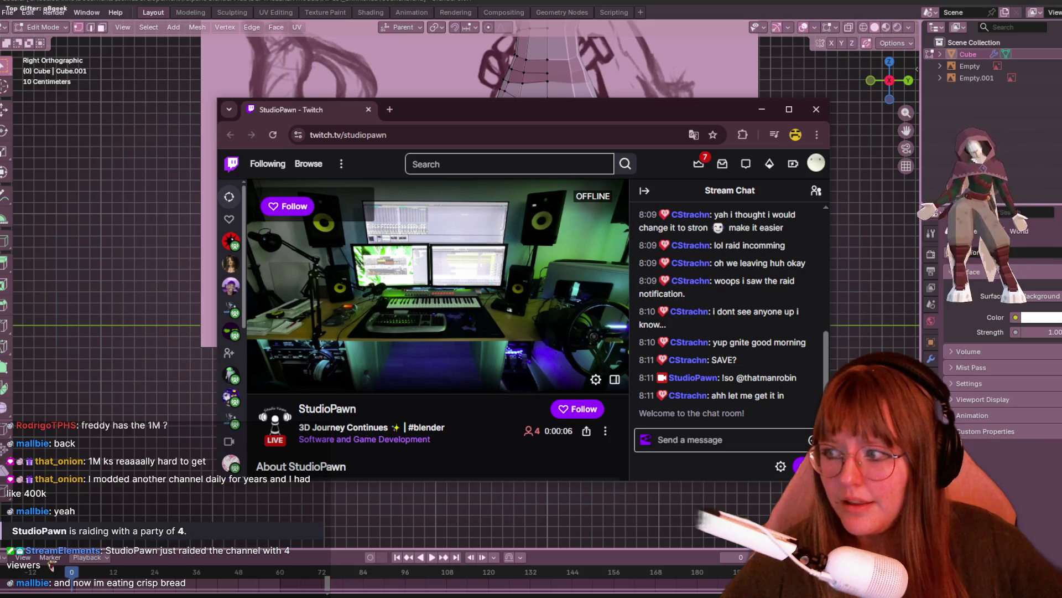
- Open the raiding channel's home page on Twitch and follow the channel
{"action": "left_click", "coordinate": [335, 412]}
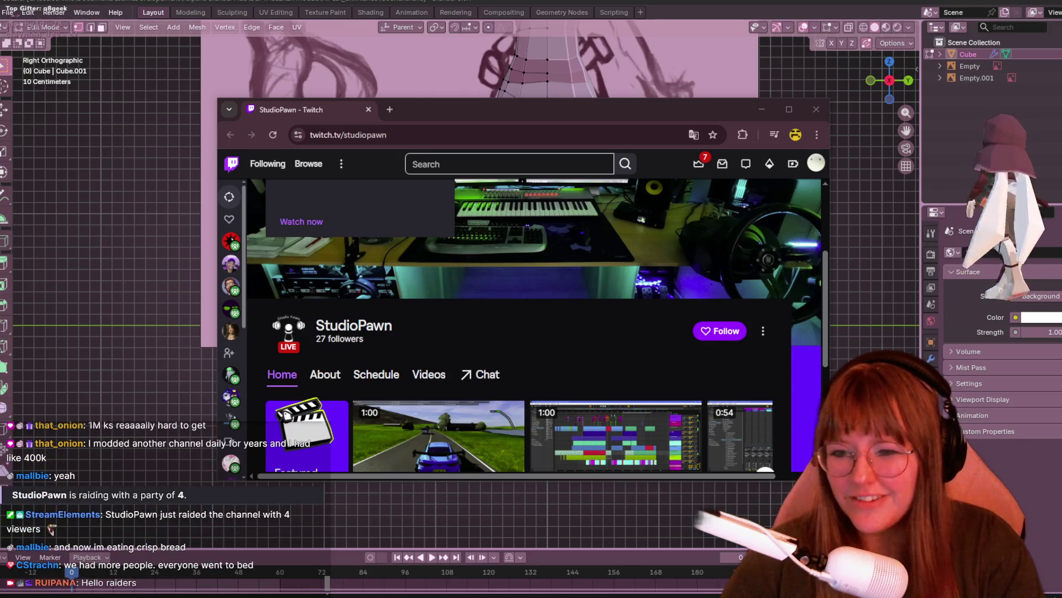
{"action": "scroll", "coordinate": [786, 355], "scroll_direction": "up", "scroll_amount": 2}
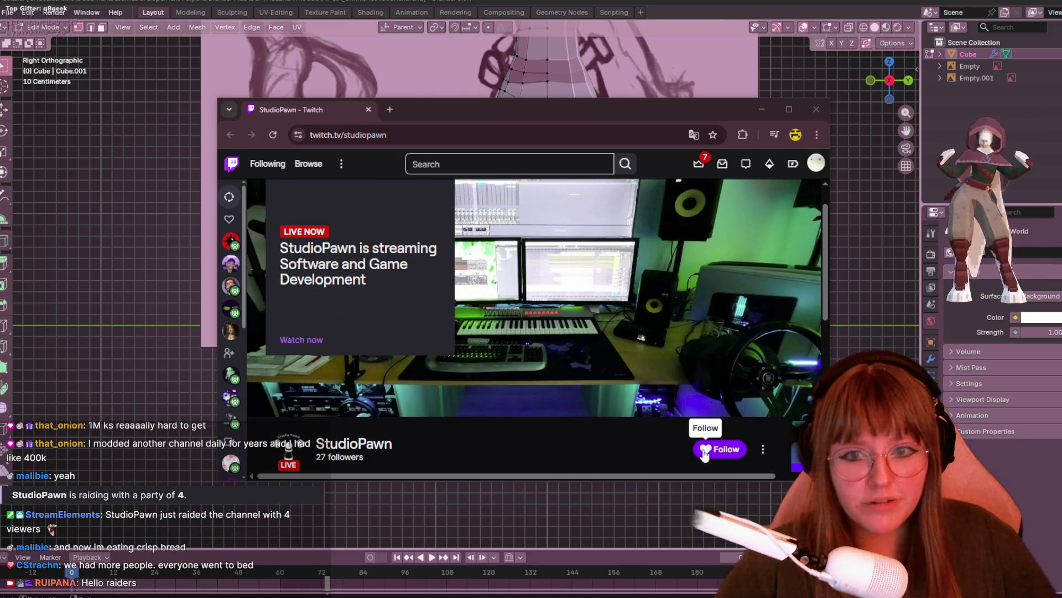
{"action": "left_click", "coordinate": [709, 452]}
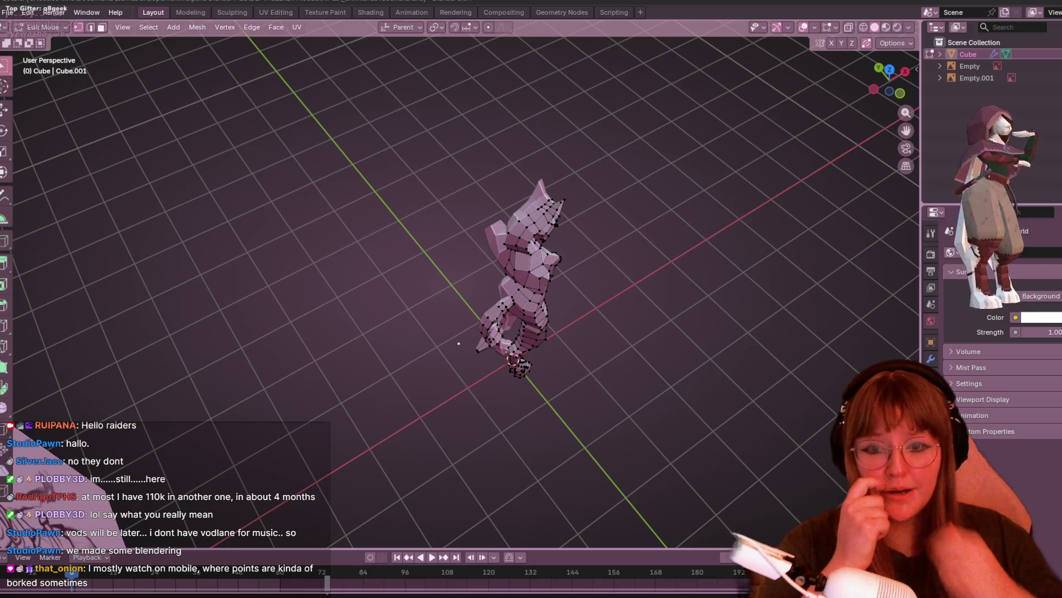
- Insert a centered edge loop running lengthwise down the front of the leg to the hoof
{"action": "middle_click_drag", "start_coordinate": [696, 280], "coordinate": [683, 216]}
{"action": "scroll", "coordinate": [697, 363], "scroll_direction": "up", "scroll_amount": 2}
{"action": "scroll", "coordinate": [490, 261], "scroll_direction": "up", "scroll_amount": 2}
{"action": "mouse_move", "coordinate": [508, 271]}
{"action": "middle_mouse_down"}
{"action": "mouse_move", "coordinate": [553, 217]}
{"action": "mouse_move", "coordinate": [310, 233]}
{"action": "mouse_move", "coordinate": [300, 244]}
{"action": "mouse_move", "coordinate": [310, 326]}
{"action": "mouse_move", "coordinate": [413, 288]}
{"action": "mouse_move", "coordinate": [500, 350]}
{"action": "middle_mouse_up"}
{"action": "key", "text": "ctrl+r"}
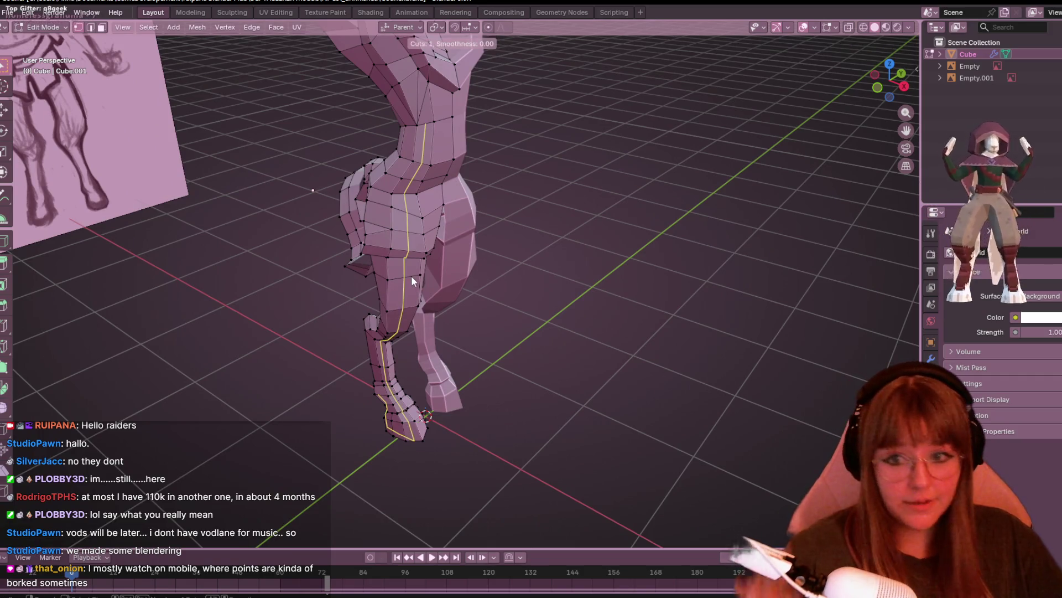
{"action": "left_click", "coordinate": [412, 276]}
{"action": "right_click", "coordinate": [412, 275]}
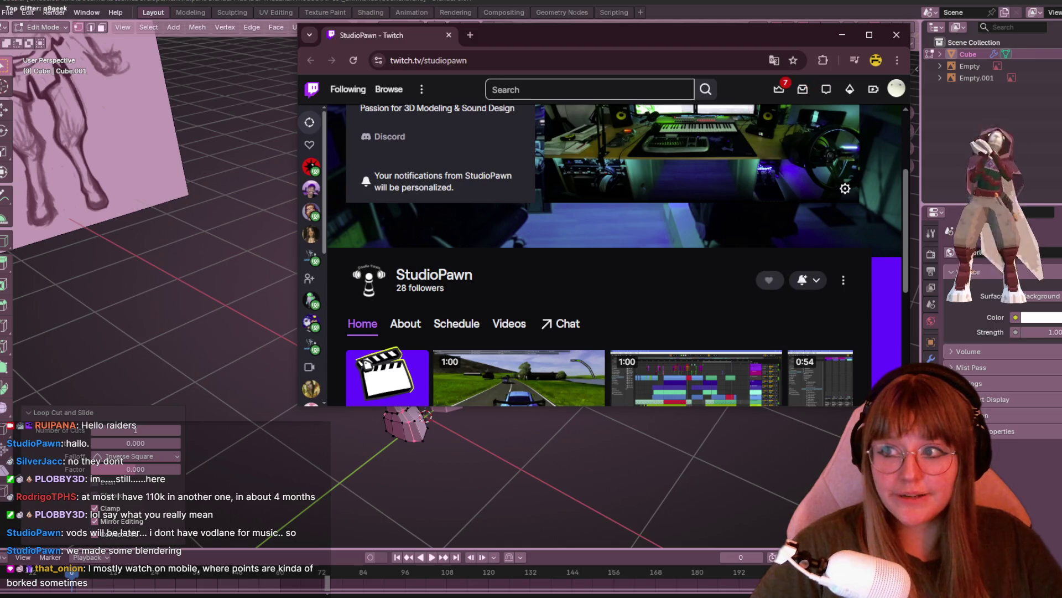
- Close the channel page window and play the raider's Dolni Libochova clip
{"action": "scroll", "coordinate": [616, 179], "scroll_direction": "down", "scroll_amount": 5}
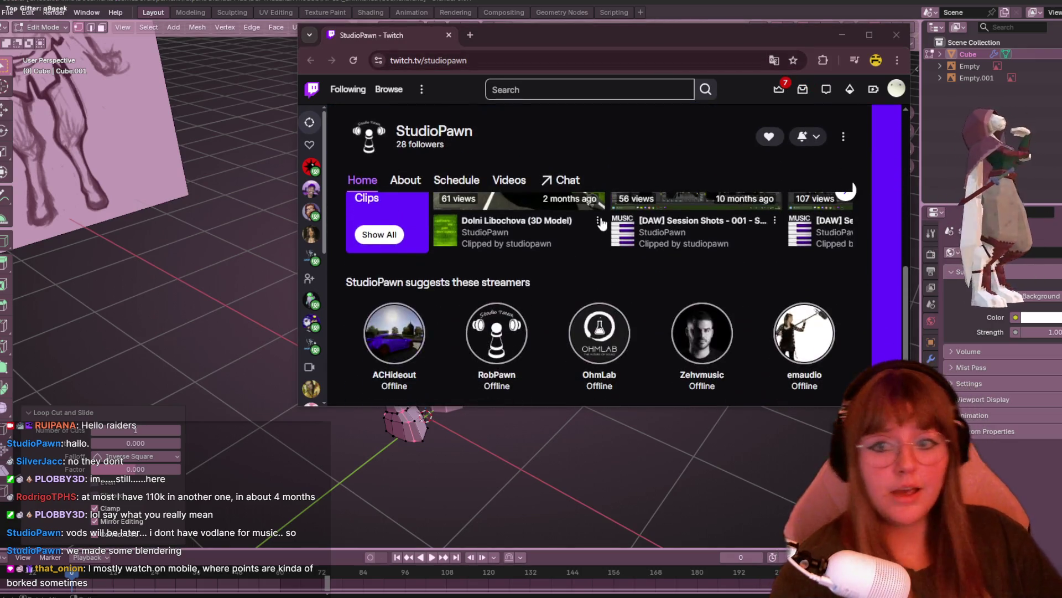
{"action": "scroll", "coordinate": [595, 222], "scroll_direction": "up", "scroll_amount": 1}
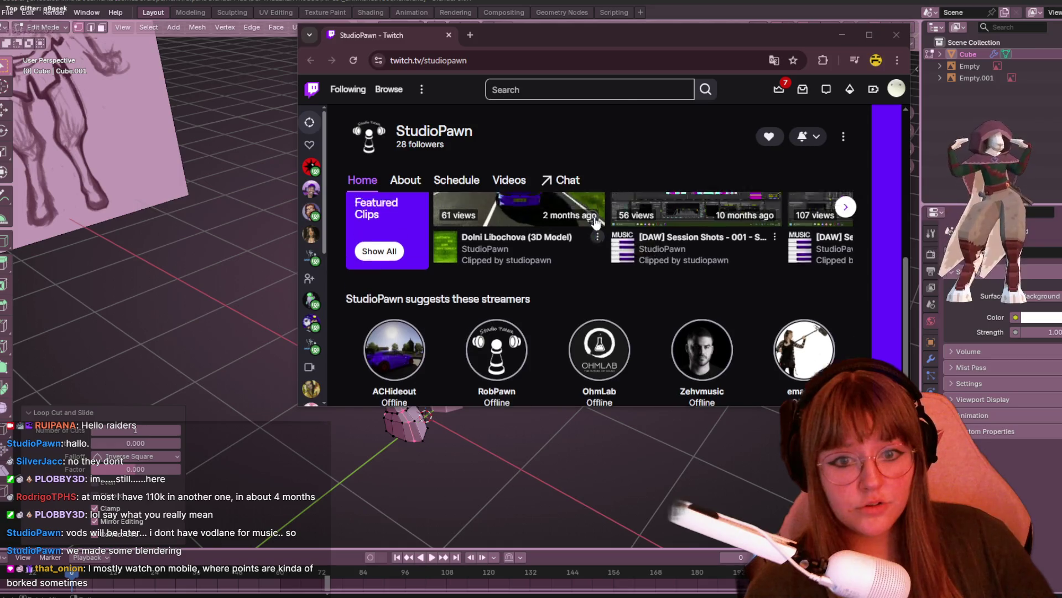
{"action": "scroll", "coordinate": [595, 216], "scroll_direction": "up", "scroll_amount": 5}
{"action": "left_click", "coordinate": [897, 35]}
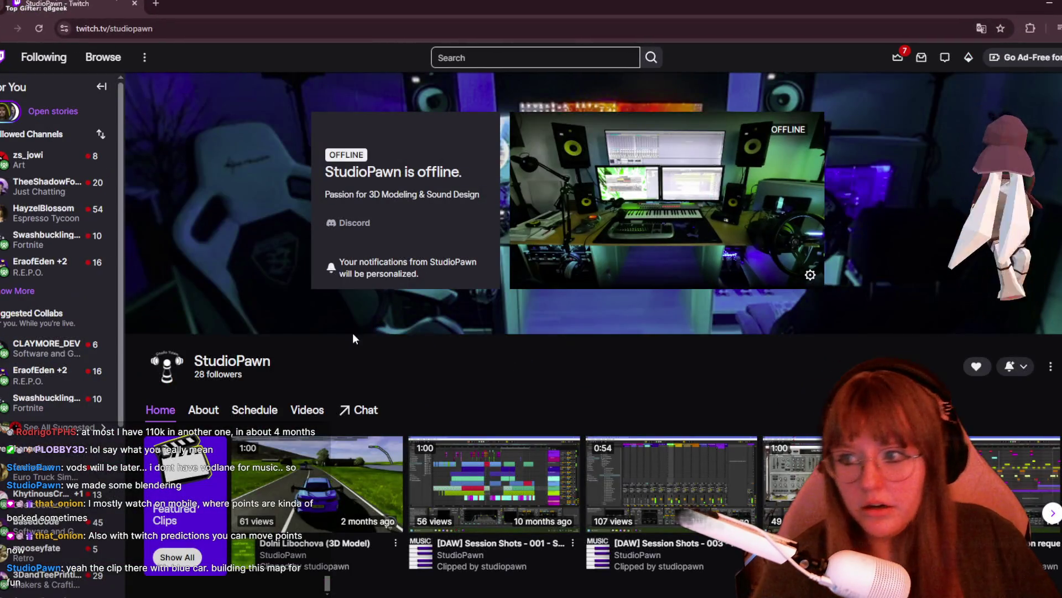
{"action": "scroll", "coordinate": [349, 338], "scroll_direction": "down", "scroll_amount": 1}
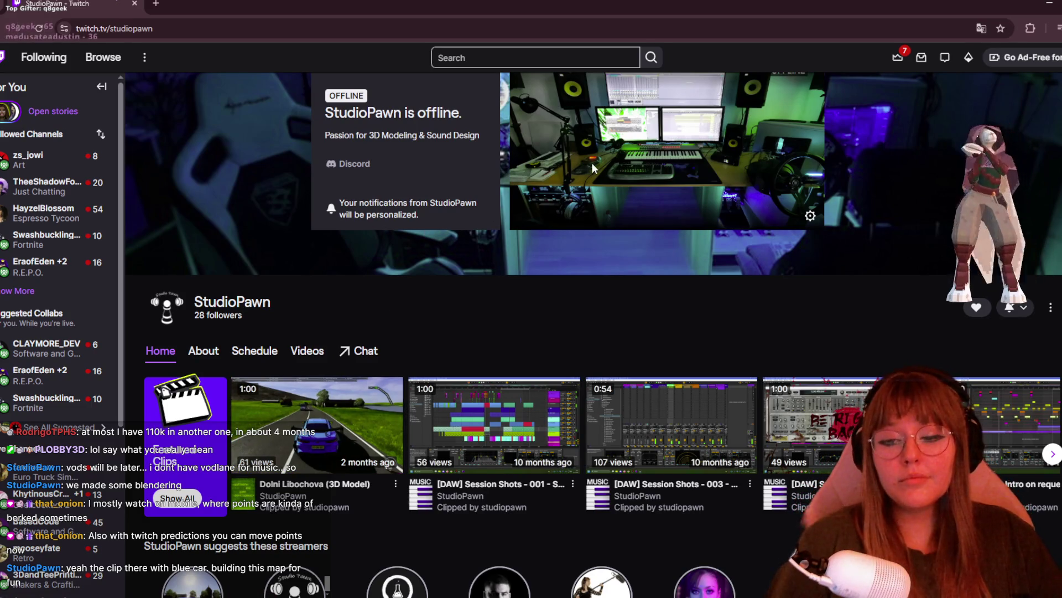
{"action": "scroll", "coordinate": [571, 258], "scroll_direction": "down", "scroll_amount": 1}
{"action": "left_click", "coordinate": [304, 361]}
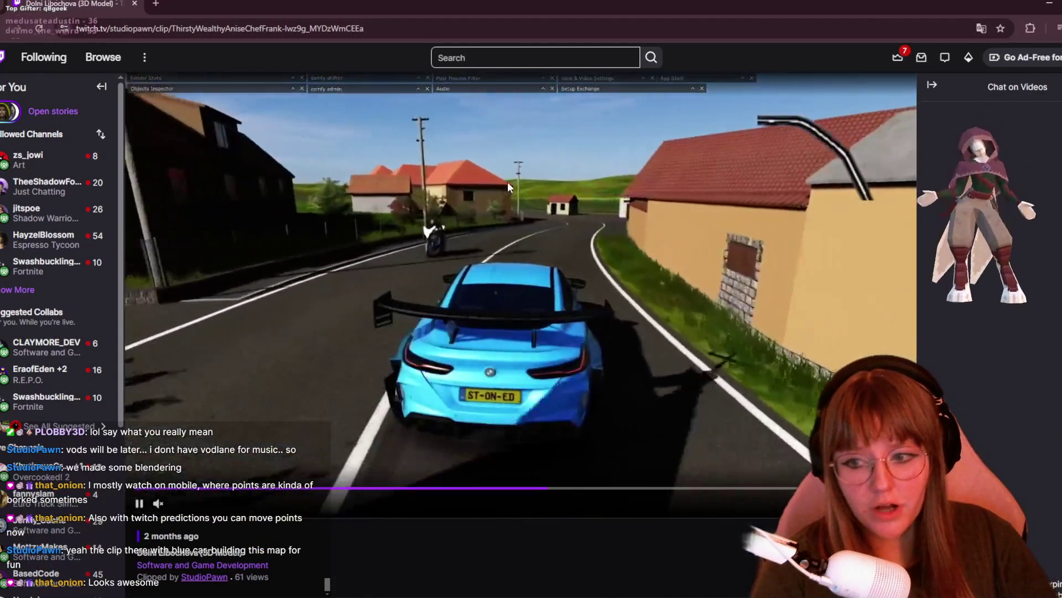
- Return to the channel's home page and switch back to the Blender leg model
{"action": "scroll", "coordinate": [507, 181], "scroll_direction": "down", "scroll_amount": 4}
{"action": "left_click", "coordinate": [218, 380]}
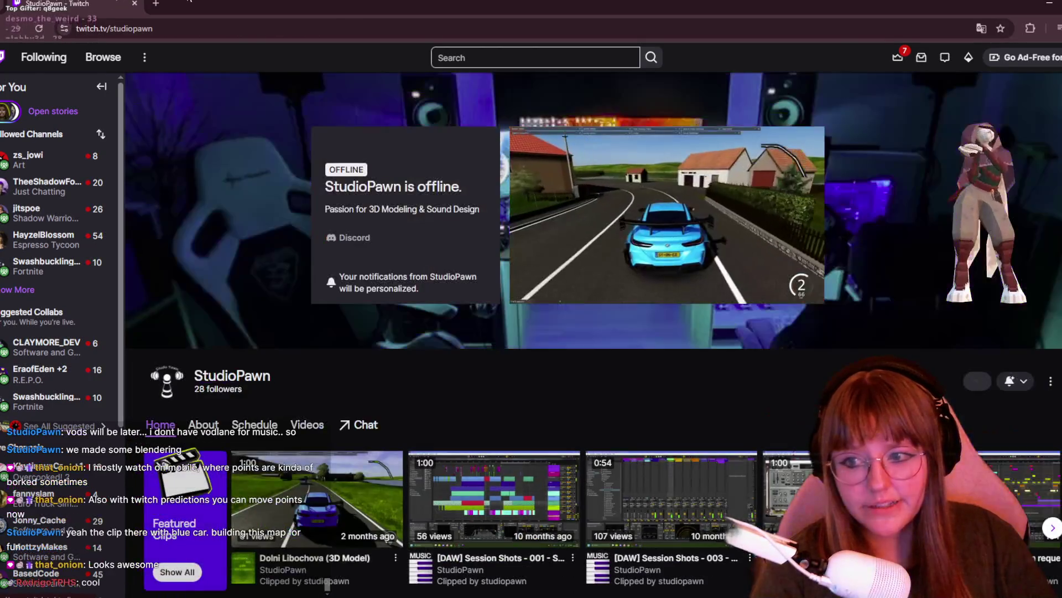
{"action": "key", "text": "alt+Tab"}
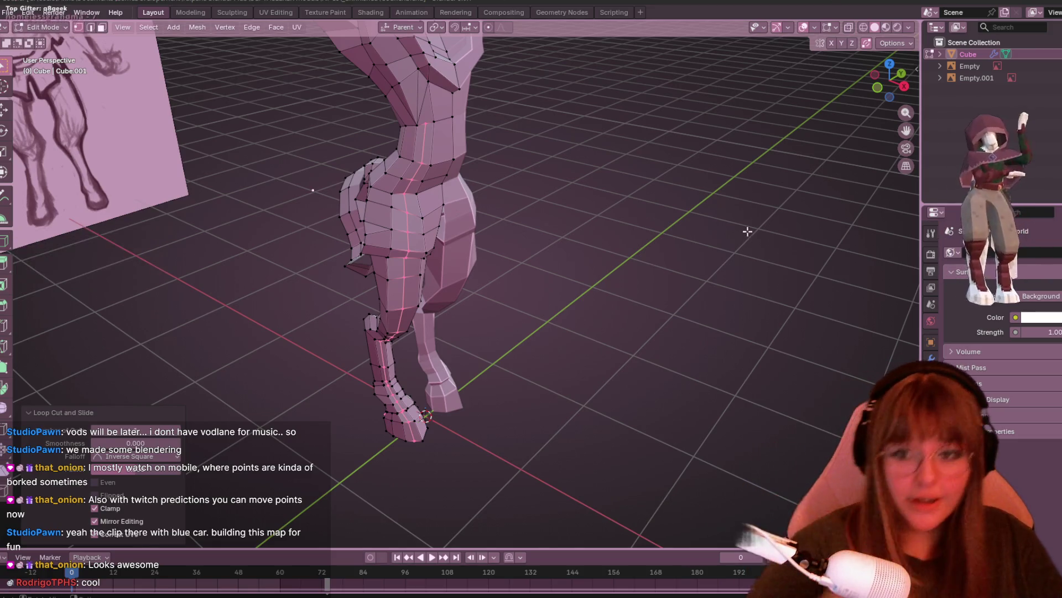
- Reposition the selected hoof vertices while viewing the hoof from above
{"action": "mouse_move", "coordinate": [667, 253]}
{"action": "middle_mouse_down"}
{"action": "mouse_move", "coordinate": [721, 266]}
{"action": "mouse_move", "coordinate": [666, 208]}
{"action": "mouse_move", "coordinate": [616, 254]}
{"action": "mouse_move", "coordinate": [493, 226]}
{"action": "middle_mouse_up"}
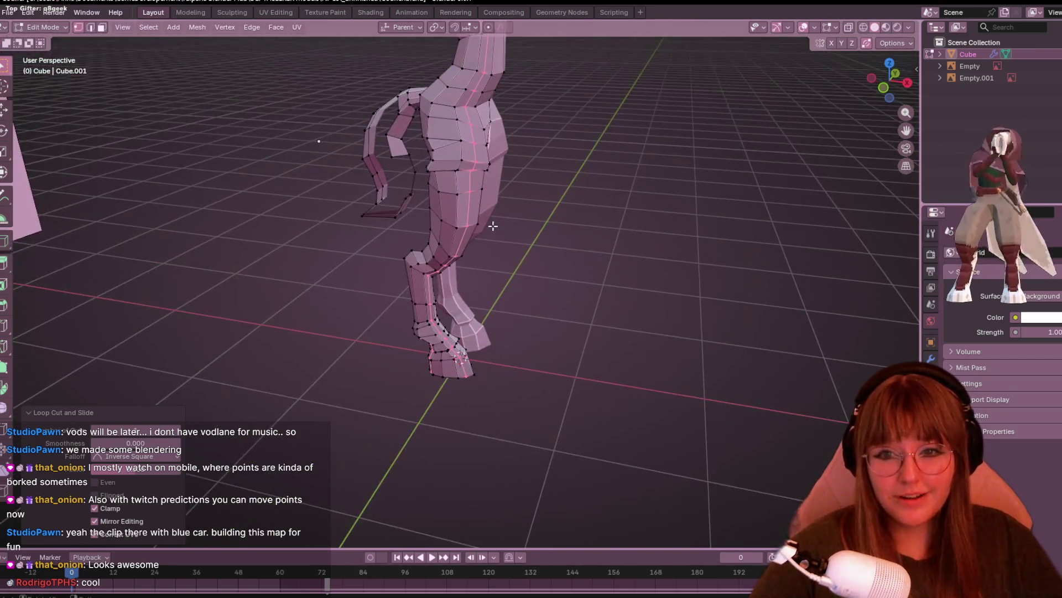
{"action": "left_click", "coordinate": [907, 86]}
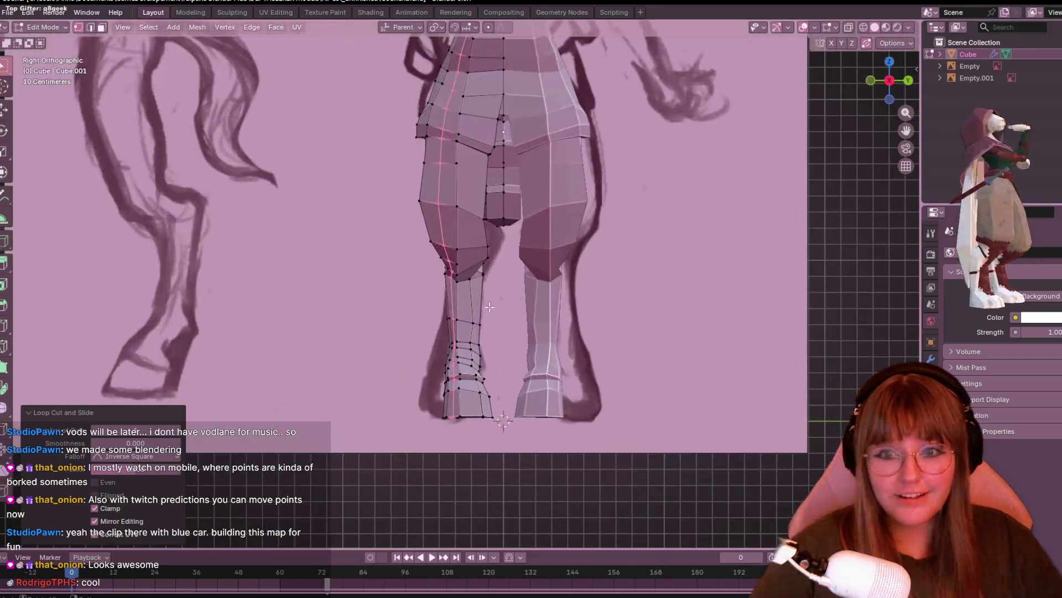
{"action": "middle_click_drag", "start_coordinate": [437, 188], "coordinate": [546, 245]}
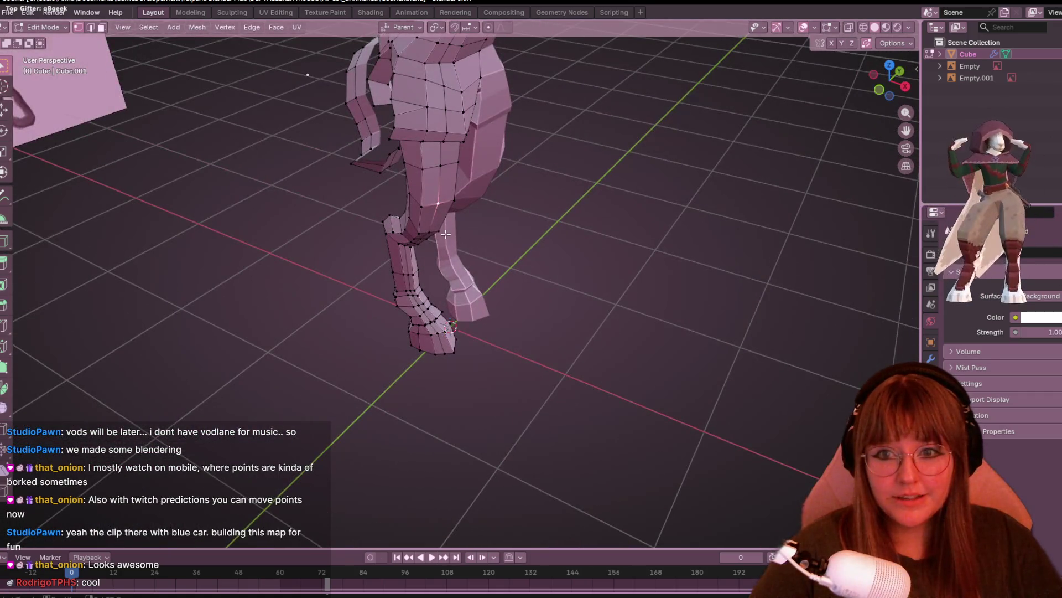
{"action": "middle_click_drag", "start_coordinate": [428, 244], "coordinate": [443, 199]}
{"action": "mouse_move", "coordinate": [416, 249]}
{"action": "middle_mouse_down"}
{"action": "mouse_move", "coordinate": [526, 168]}
{"action": "mouse_move", "coordinate": [462, 219]}
{"action": "mouse_move", "coordinate": [543, 235]}
{"action": "mouse_move", "coordinate": [536, 244]}
{"action": "middle_mouse_up"}
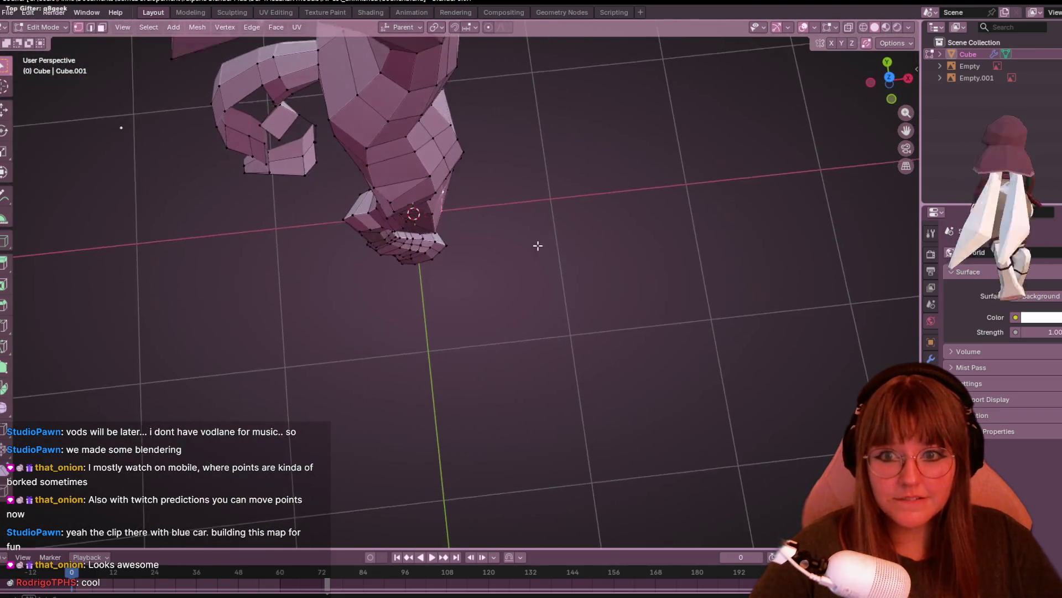
{"action": "scroll", "coordinate": [532, 257], "scroll_direction": "up", "scroll_amount": 2}
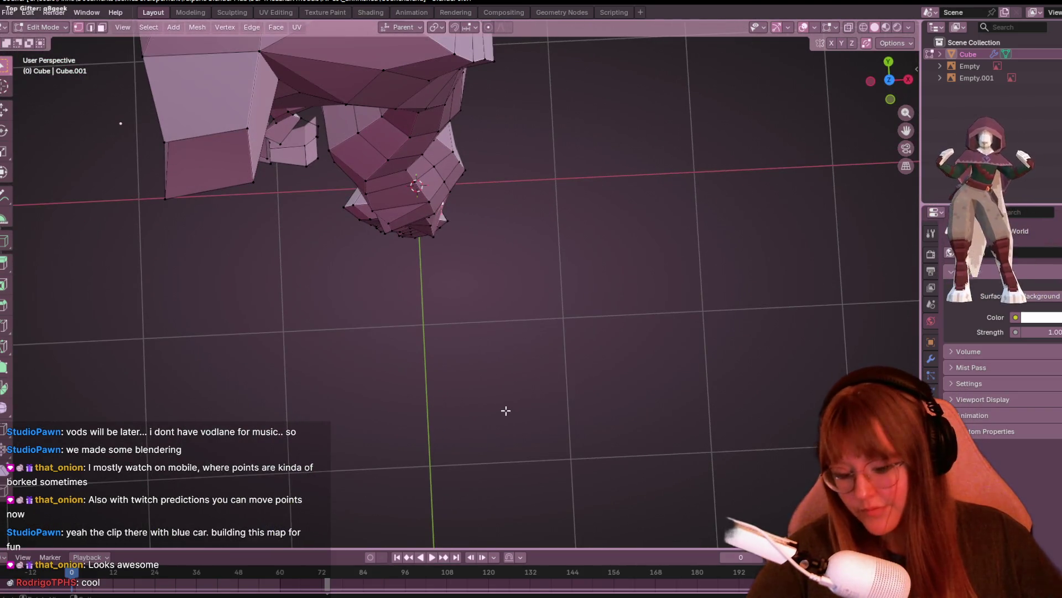
{"action": "key", "text": "g"}
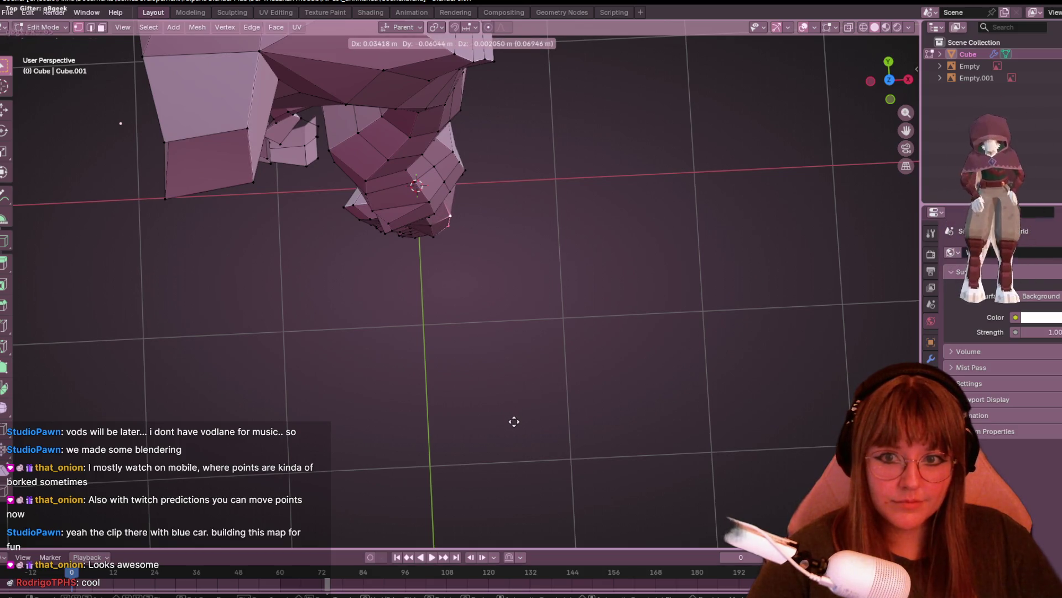
{"action": "left_click", "coordinate": [519, 421]}
- From a low front view, move a single hoof vertex and then nudge it slightly
{"action": "mouse_move", "coordinate": [626, 351]}
{"action": "middle_mouse_down"}
{"action": "mouse_move", "coordinate": [574, 152]}
{"action": "mouse_move", "coordinate": [505, 230]}
{"action": "mouse_move", "coordinate": [615, 268]}
{"action": "mouse_move", "coordinate": [671, 194]}
{"action": "mouse_move", "coordinate": [348, 514]}
{"action": "mouse_move", "coordinate": [424, 306]}
{"action": "mouse_move", "coordinate": [407, 153]}
{"action": "mouse_move", "coordinate": [469, 183]}
{"action": "mouse_move", "coordinate": [485, 206]}
{"action": "middle_mouse_up"}
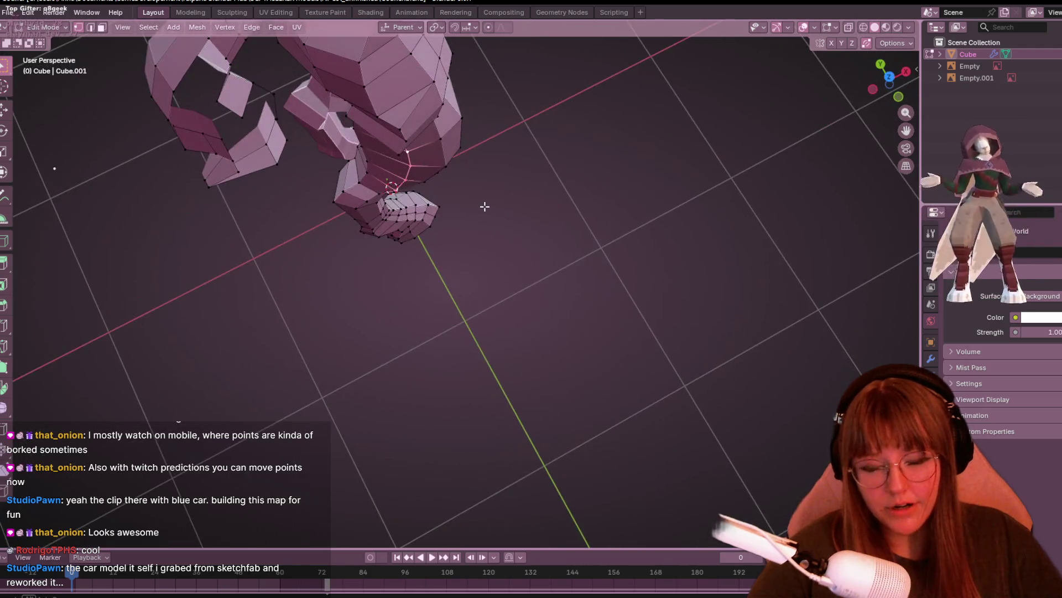
{"action": "key", "text": "g"}
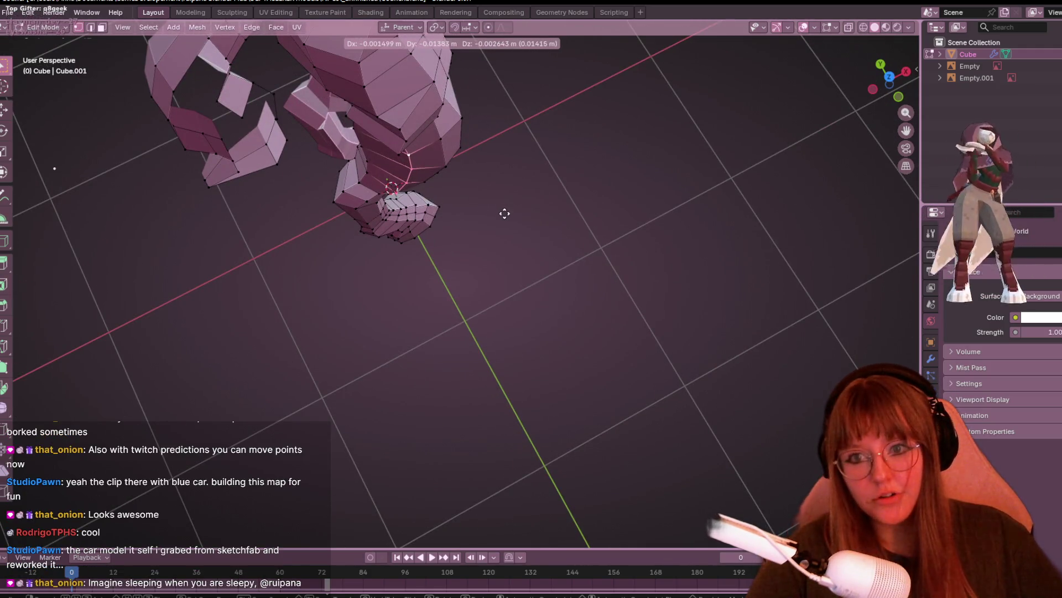
{"action": "left_click", "coordinate": [499, 214]}
{"action": "key", "text": "g"}
{"action": "left_click", "coordinate": [498, 215]}
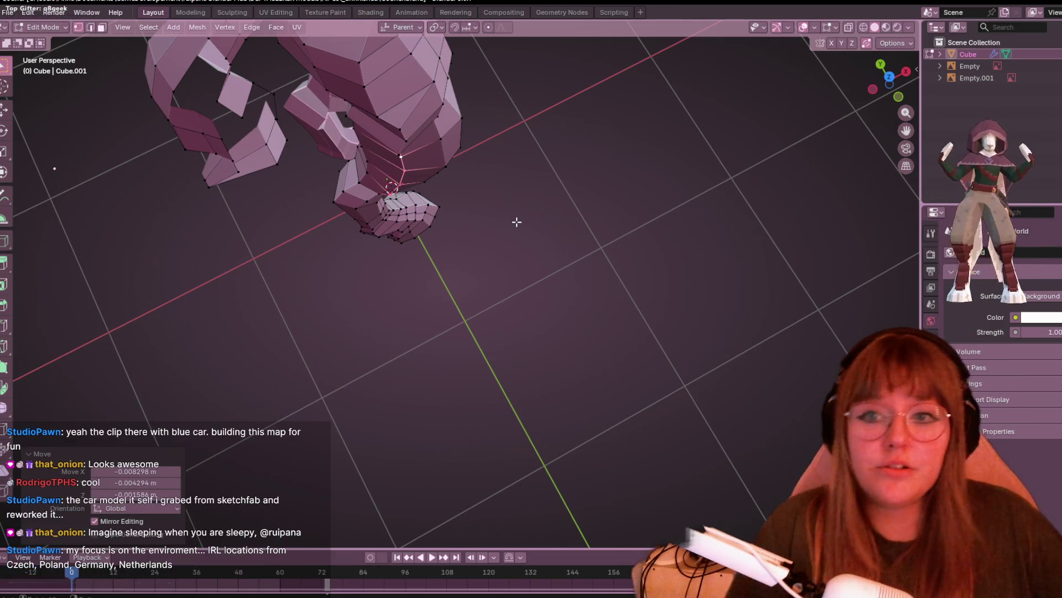
- Select a vertical strip of leg vertices near the hoof and move them
{"action": "mouse_move", "coordinate": [516, 234]}
{"action": "middle_mouse_down", "text": "shift"}
{"action": "mouse_move", "coordinate": [619, 294]}
{"action": "mouse_move", "coordinate": [546, 499]}
{"action": "middle_mouse_up", "text": "shift"}
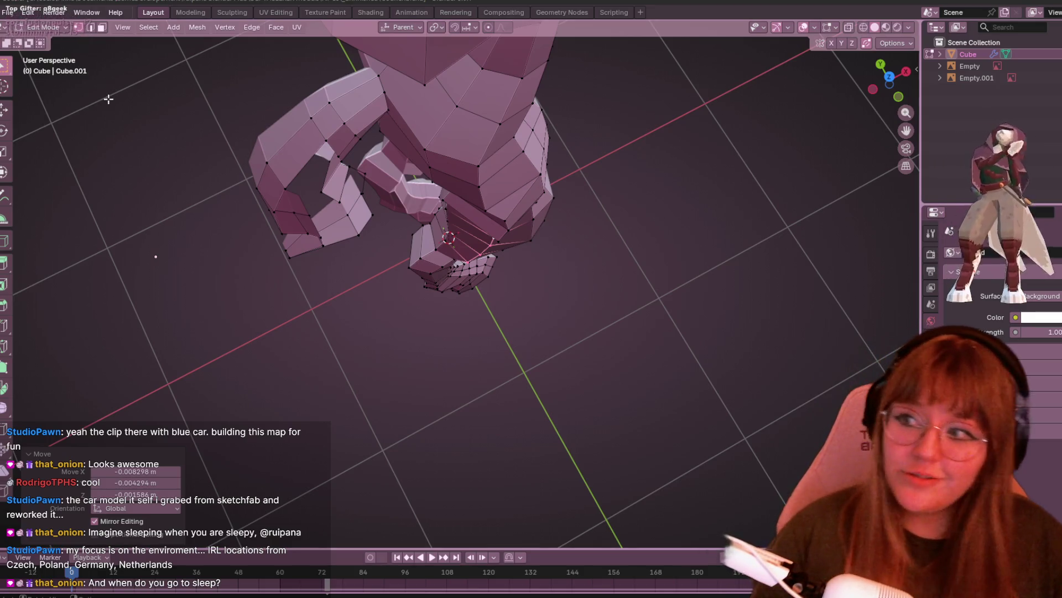
{"action": "mouse_move", "coordinate": [693, 263]}
{"action": "middle_mouse_down"}
{"action": "mouse_move", "coordinate": [737, 159]}
{"action": "mouse_move", "coordinate": [887, 223]}
{"action": "mouse_move", "coordinate": [882, 237]}
{"action": "mouse_move", "coordinate": [715, 288]}
{"action": "mouse_move", "coordinate": [700, 199]}
{"action": "middle_mouse_up"}
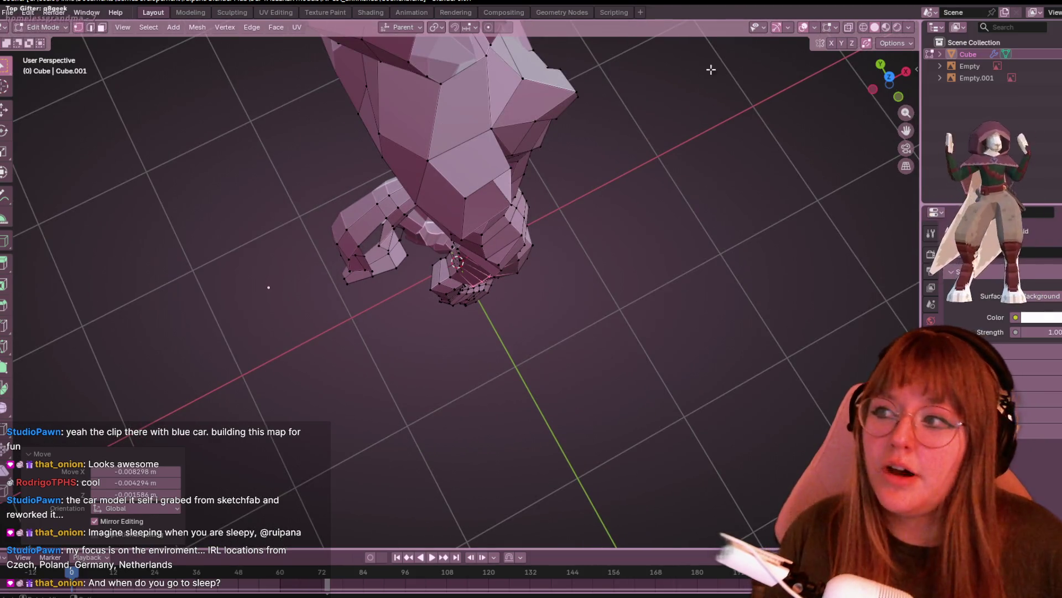
{"action": "mouse_move", "coordinate": [724, 348]}
{"action": "middle_mouse_down"}
{"action": "mouse_move", "coordinate": [638, 292]}
{"action": "mouse_move", "coordinate": [555, 276]}
{"action": "mouse_move", "coordinate": [439, 225]}
{"action": "mouse_move", "coordinate": [437, 182]}
{"action": "mouse_move", "coordinate": [462, 166]}
{"action": "mouse_move", "coordinate": [447, 173]}
{"action": "mouse_move", "coordinate": [534, 180]}
{"action": "mouse_move", "coordinate": [605, 291]}
{"action": "mouse_move", "coordinate": [521, 244]}
{"action": "mouse_move", "coordinate": [452, 268]}
{"action": "middle_mouse_up"}
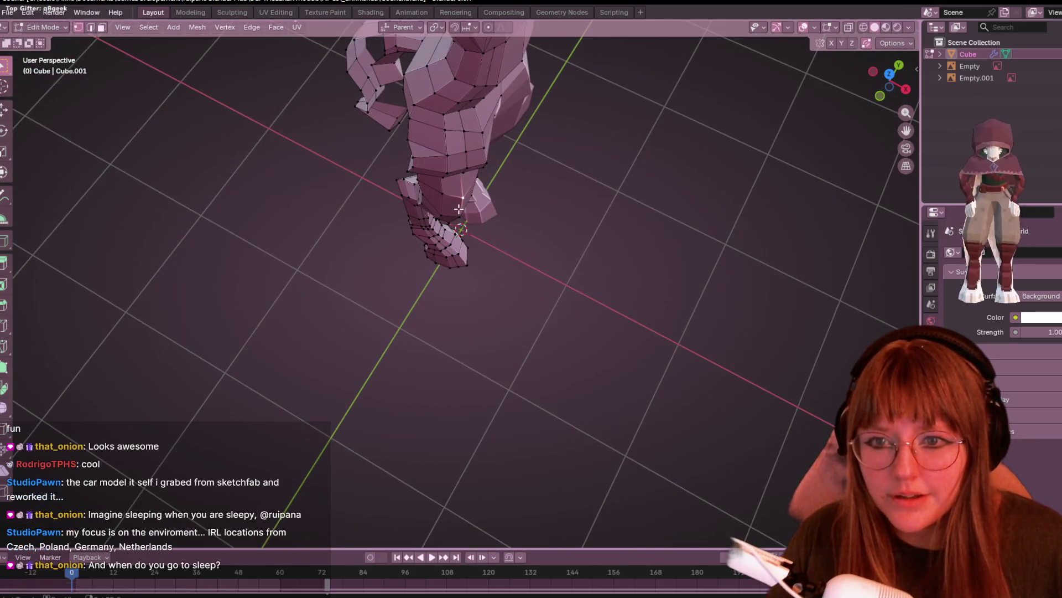
{"action": "mouse_move", "coordinate": [587, 337]}
{"action": "middle_mouse_down"}
{"action": "mouse_move", "coordinate": [633, 339]}
{"action": "mouse_move", "coordinate": [569, 237]}
{"action": "mouse_move", "coordinate": [448, 133]}
{"action": "middle_mouse_up"}
{"action": "left_click_drag", "start_coordinate": [449, 147], "coordinate": [439, 204]}
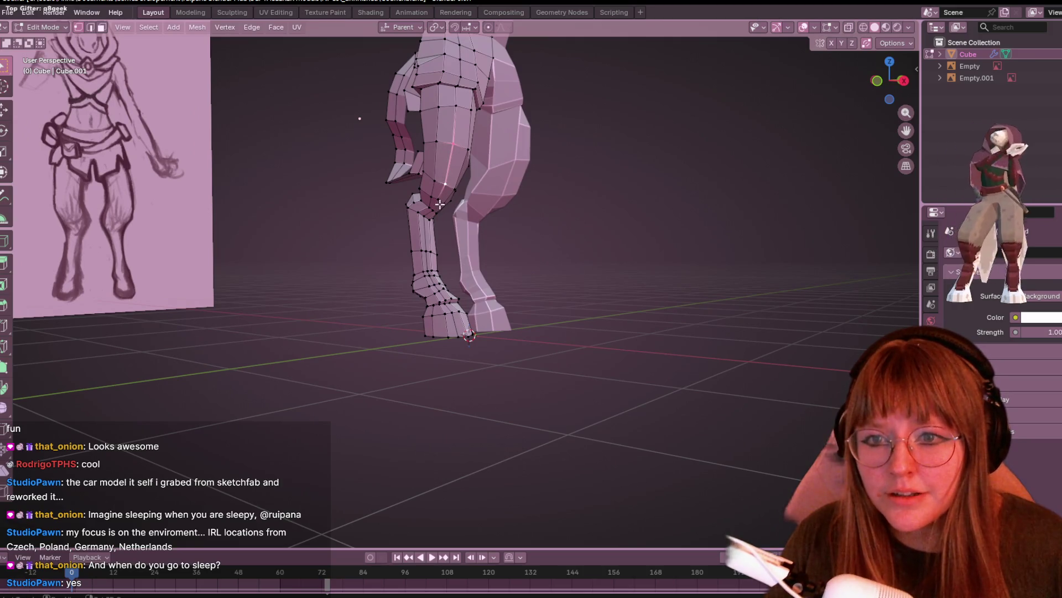
{"action": "mouse_move", "coordinate": [440, 201]}
{"action": "middle_mouse_down"}
{"action": "mouse_move", "coordinate": [481, 166]}
{"action": "mouse_move", "coordinate": [519, 221]}
{"action": "middle_mouse_up"}
{"action": "scroll", "coordinate": [522, 268], "scroll_direction": "up", "scroll_amount": 2}
{"action": "middle_click_drag", "start_coordinate": [522, 268], "coordinate": [569, 330]}
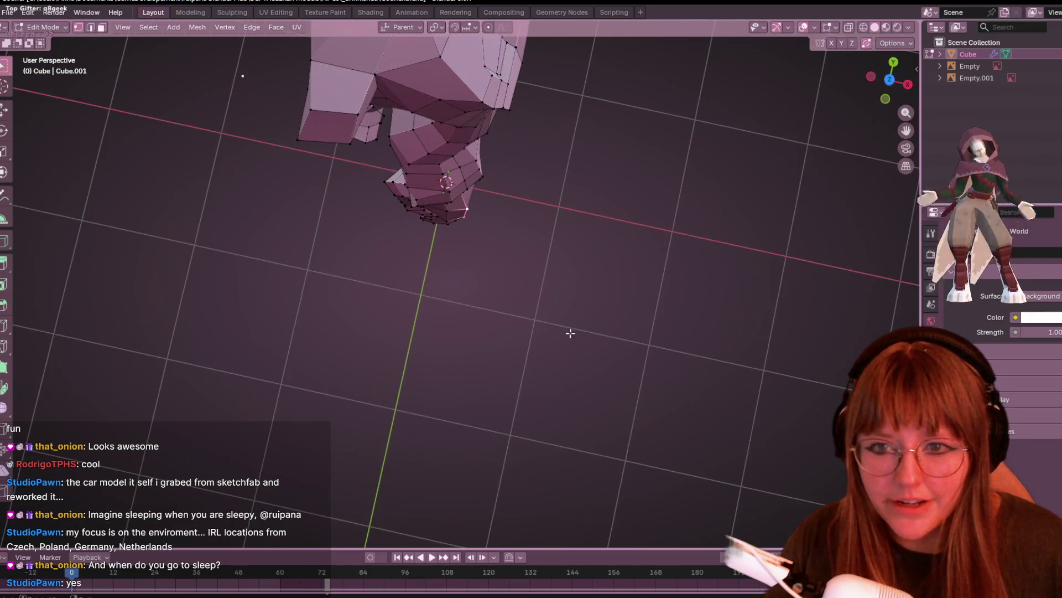
{"action": "key", "text": "g"}
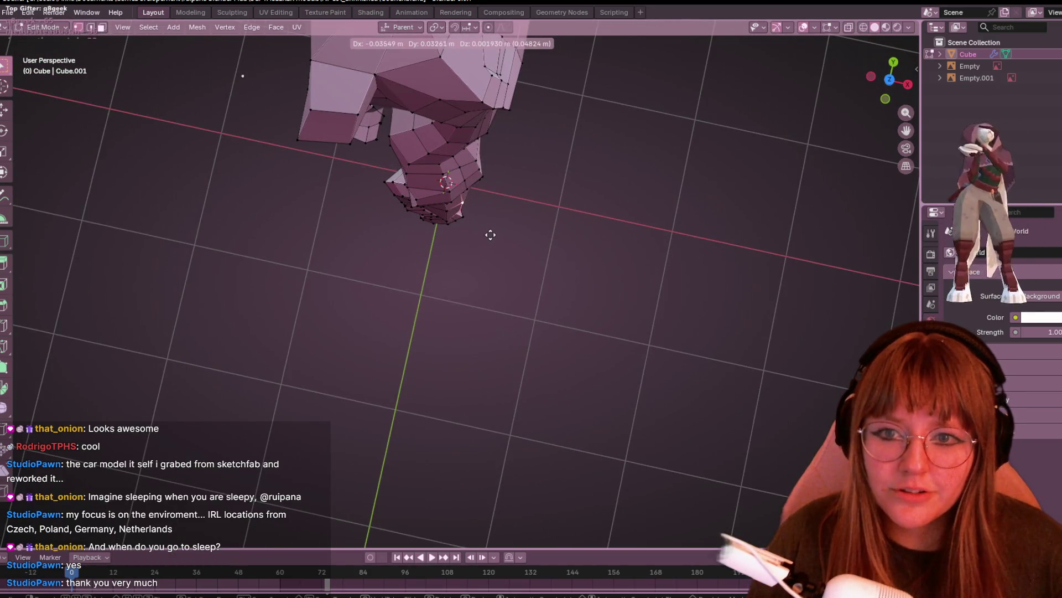
{"action": "left_click", "coordinate": [489, 234]}
- In side orthographic view, move hoof vertices to match the reference sketch
{"action": "middle_click_drag", "start_coordinate": [489, 234], "coordinate": [861, 10]}
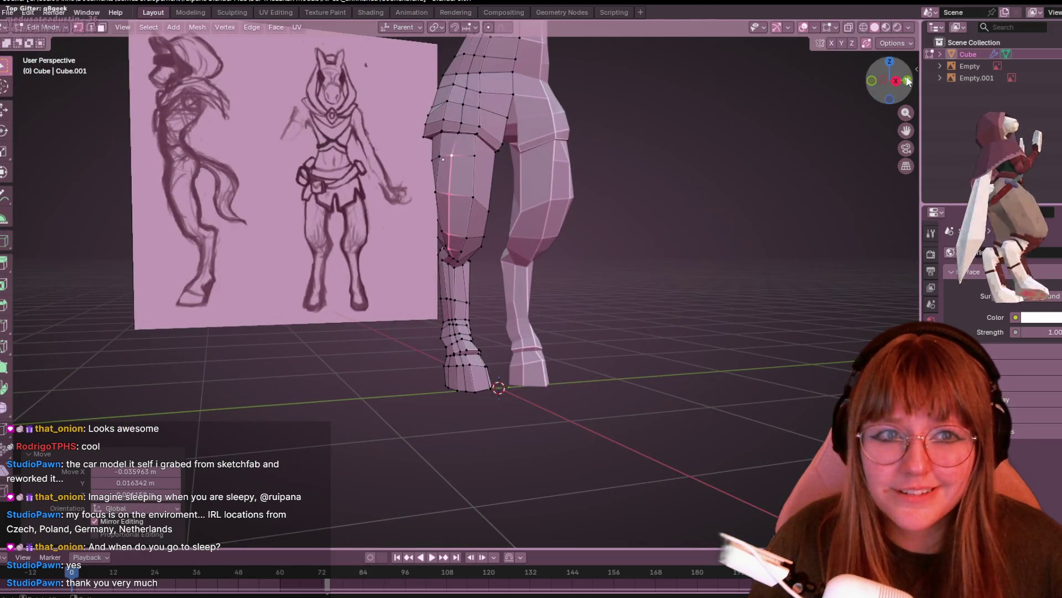
{"action": "left_click", "coordinate": [896, 80]}
{"action": "middle_click_drag", "start_coordinate": [524, 154], "coordinate": [619, 375], "text": "shift"}
{"action": "key", "text": "g"}
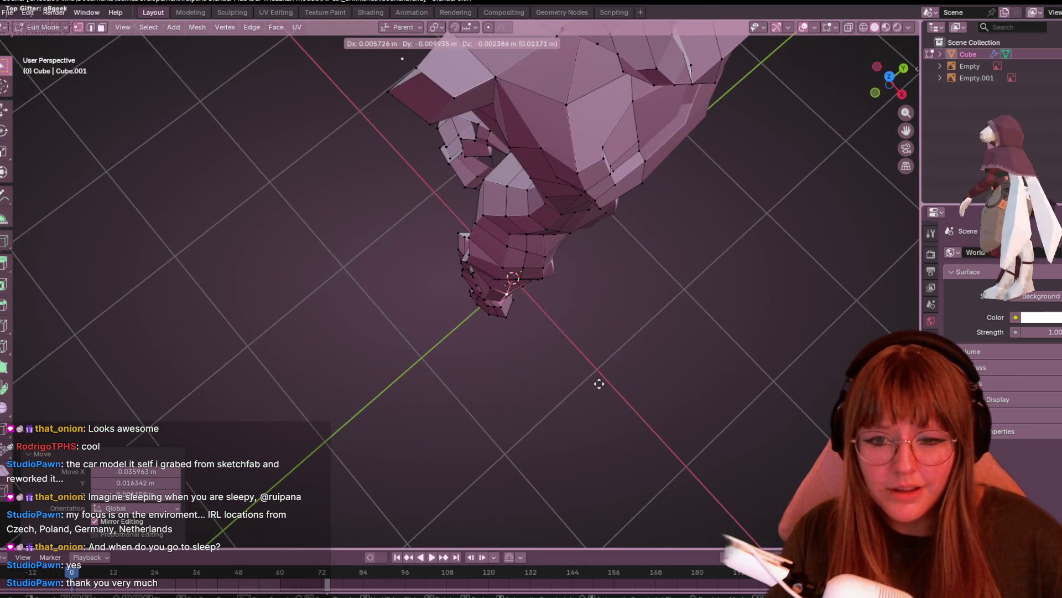
{"action": "left_click", "coordinate": [597, 384]}
{"action": "mouse_move", "coordinate": [597, 386]}
{"action": "middle_mouse_down"}
{"action": "mouse_move", "coordinate": [645, 299]}
{"action": "mouse_move", "coordinate": [516, 376]}
{"action": "mouse_move", "coordinate": [565, 415]}
{"action": "mouse_move", "coordinate": [493, 400]}
{"action": "mouse_move", "coordinate": [664, 274]}
{"action": "mouse_move", "coordinate": [497, 300]}
{"action": "middle_mouse_up"}
{"action": "key", "text": "g"}
{"action": "left_click", "coordinate": [508, 405]}
- Slide a lower-leg vertex along its edge to a 0.106 factor
{"action": "left_click", "coordinate": [495, 272]}
{"action": "mouse_move", "coordinate": [541, 267]}
{"action": "middle_mouse_down"}
{"action": "mouse_move", "coordinate": [562, 238]}
{"action": "mouse_move", "coordinate": [553, 285]}
{"action": "mouse_move", "coordinate": [555, 244]}
{"action": "middle_mouse_up"}
{"action": "key", "text": "shift+v"}
{"action": "left_click", "coordinate": [545, 244]}
{"action": "key", "text": "shift+v"}
{"action": "left_click", "coordinate": [546, 251]}
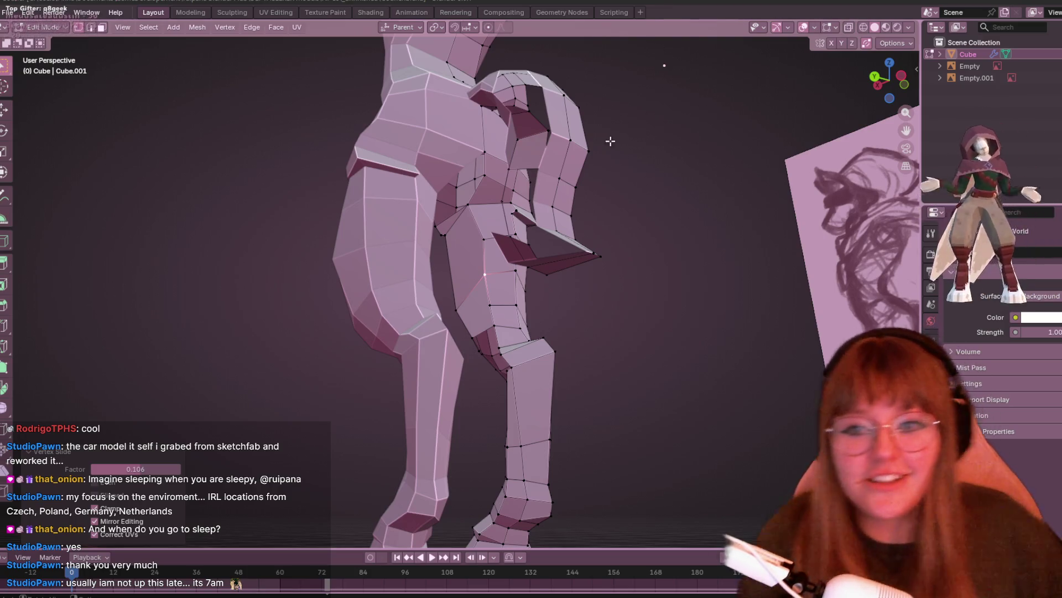
- Select a vertex near the top of the thigh and slide it along its edge with Vertex Slide
{"action": "scroll", "coordinate": [609, 137], "scroll_direction": "up", "scroll_amount": 2}
{"action": "middle_click_drag", "start_coordinate": [518, 215], "coordinate": [413, 176]}
{"action": "left_click", "coordinate": [410, 174]}
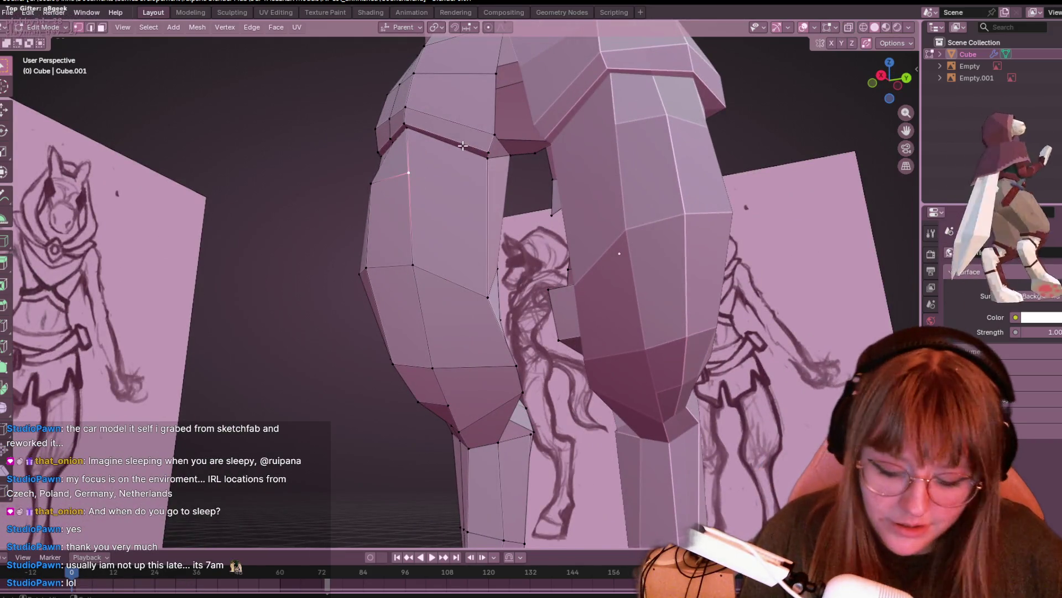
{"action": "mouse_move", "coordinate": [640, 182]}
{"action": "middle_mouse_down"}
{"action": "mouse_move", "coordinate": [512, 222]}
{"action": "mouse_move", "coordinate": [531, 237]}
{"action": "mouse_move", "coordinate": [584, 210]}
{"action": "middle_mouse_up"}
{"action": "key", "text": "shift+v"}
{"action": "left_click", "coordinate": [522, 206]}
{"action": "mouse_move", "coordinate": [475, 299]}
{"action": "middle_mouse_down"}
{"action": "mouse_move", "coordinate": [438, 332]}
{"action": "mouse_move", "coordinate": [448, 330]}
{"action": "middle_mouse_up"}
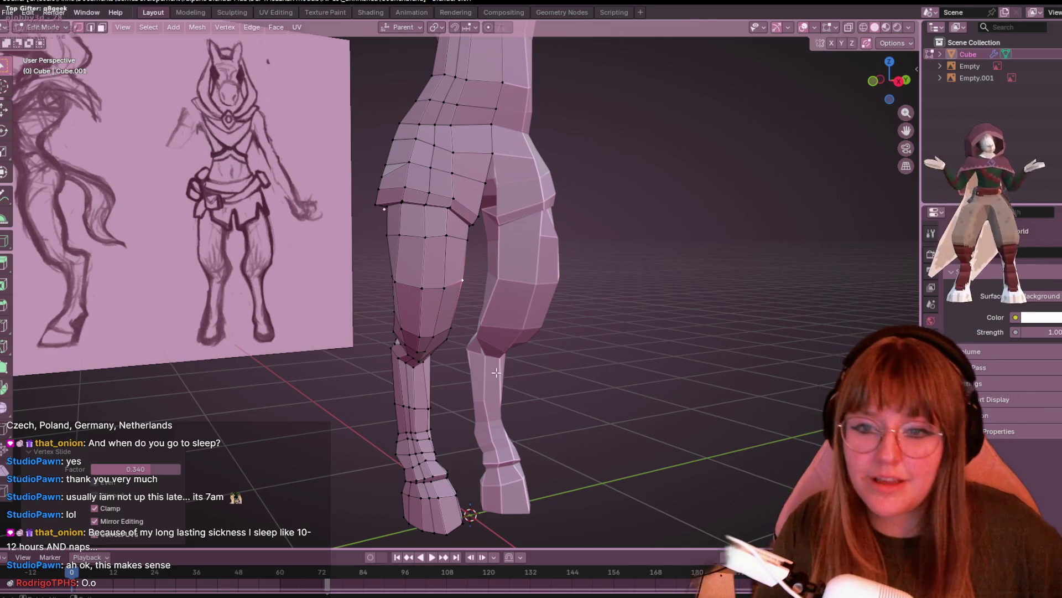
- In side orthographic view, move a vertex on the thigh outline
{"action": "middle_click_drag", "start_coordinate": [496, 372], "coordinate": [532, 182]}
{"action": "key", "text": "KP_3"}
{"action": "scroll", "coordinate": [368, 153], "scroll_direction": "up", "scroll_amount": 5}
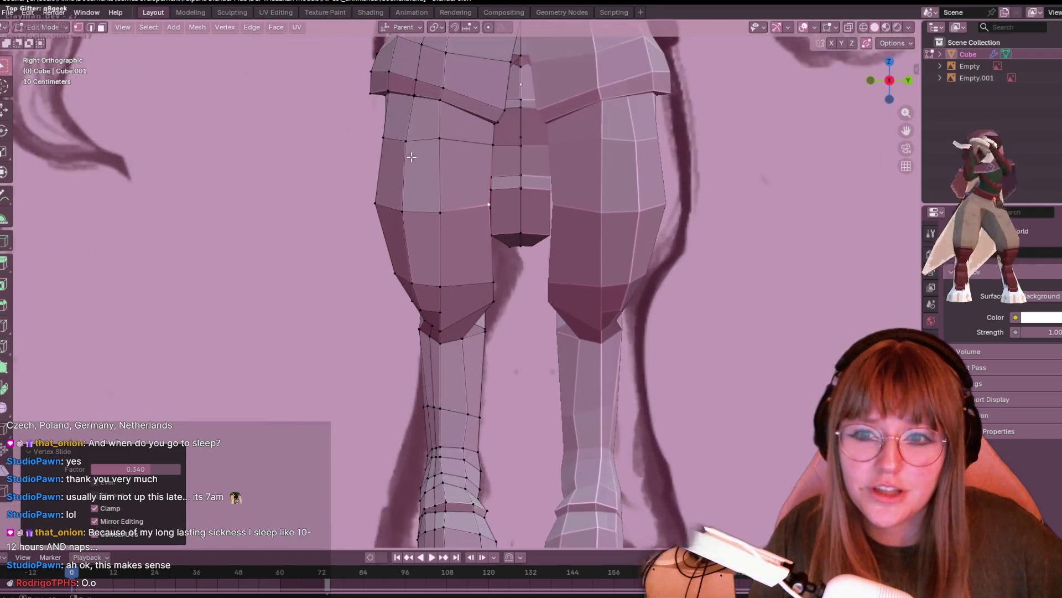
{"action": "left_click", "coordinate": [383, 138]}
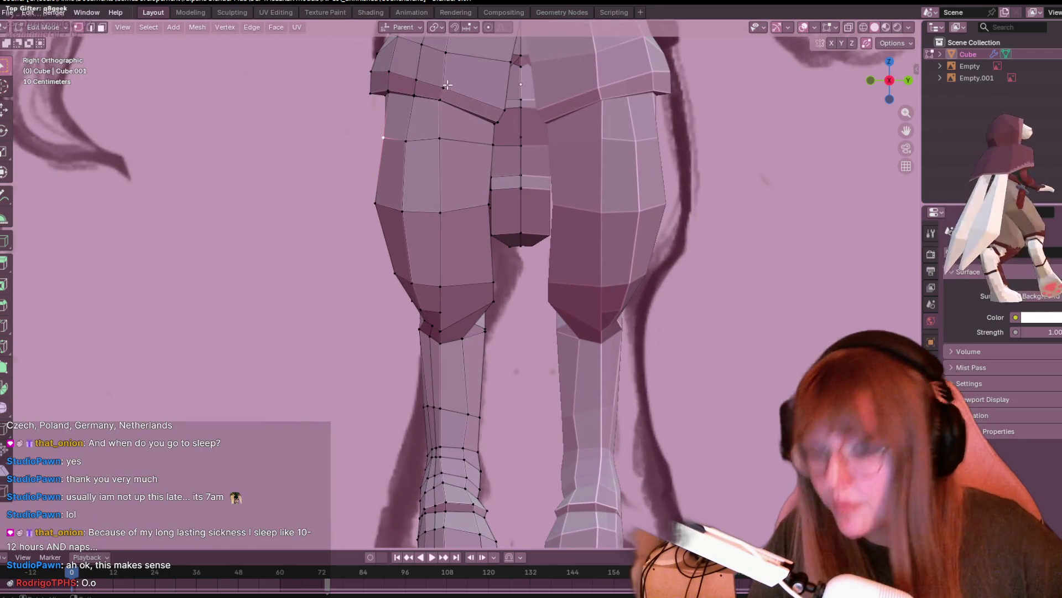
{"action": "key", "text": "g"}
{"action": "left_click", "coordinate": [409, 173]}
{"action": "mouse_move", "coordinate": [408, 174]}
{"action": "middle_mouse_down"}
{"action": "mouse_move", "coordinate": [433, 214]}
{"action": "mouse_move", "coordinate": [697, 239]}
{"action": "mouse_move", "coordinate": [616, 237]}
{"action": "mouse_move", "coordinate": [439, 117]}
{"action": "middle_mouse_up"}
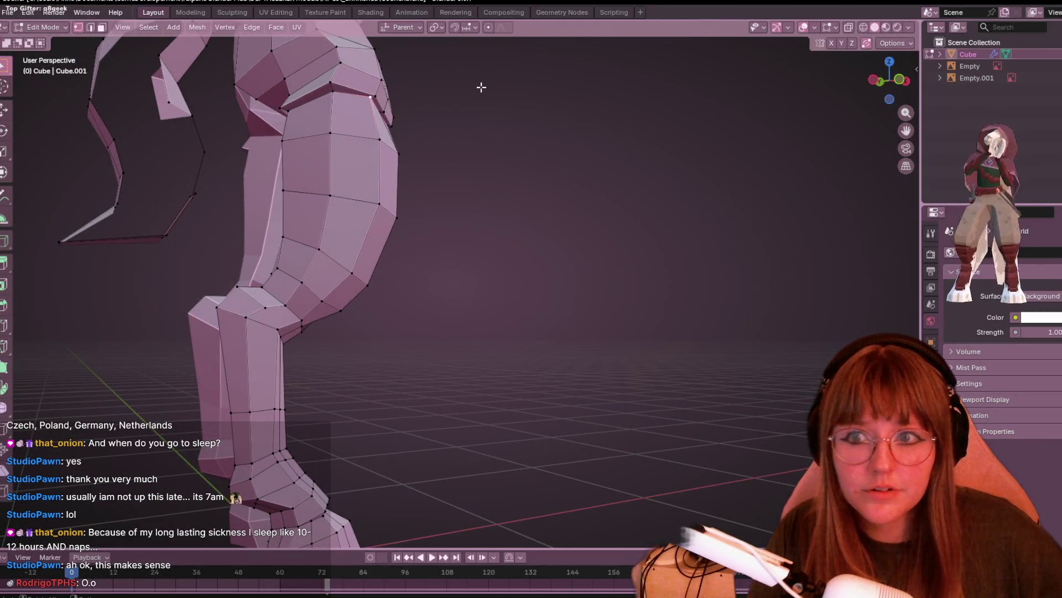
- Merge the overlapping vertices at the hip By Distance
{"action": "key", "text": "KP_Decimal"}
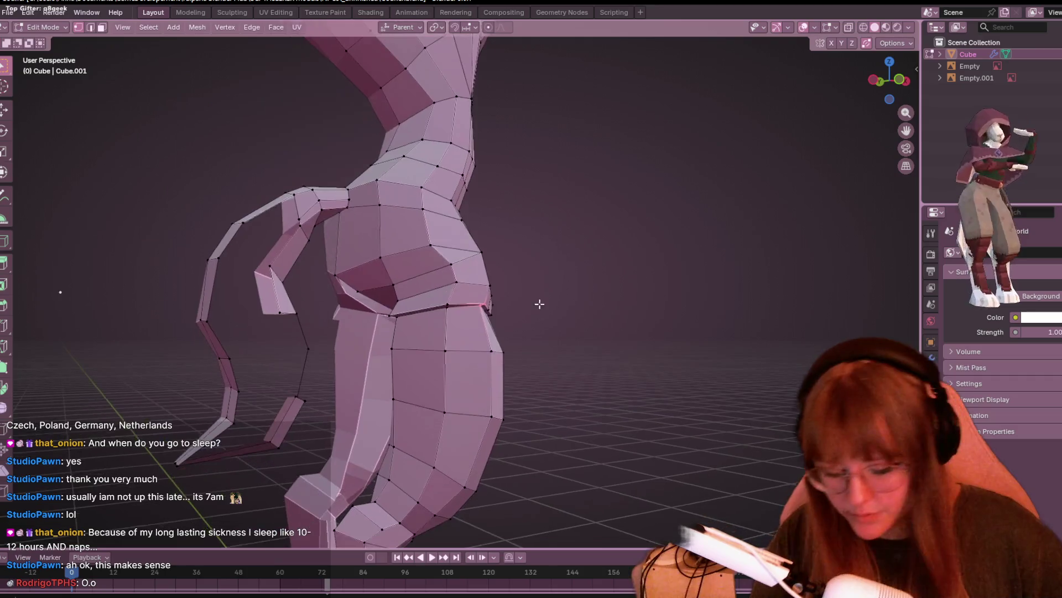
{"action": "key", "text": "m"}
{"action": "left_click", "coordinate": [566, 325]}
{"action": "mouse_move", "coordinate": [586, 255]}
{"action": "middle_mouse_down"}
{"action": "mouse_move", "coordinate": [586, 240]}
{"action": "mouse_move", "coordinate": [556, 241]}
{"action": "middle_mouse_up"}
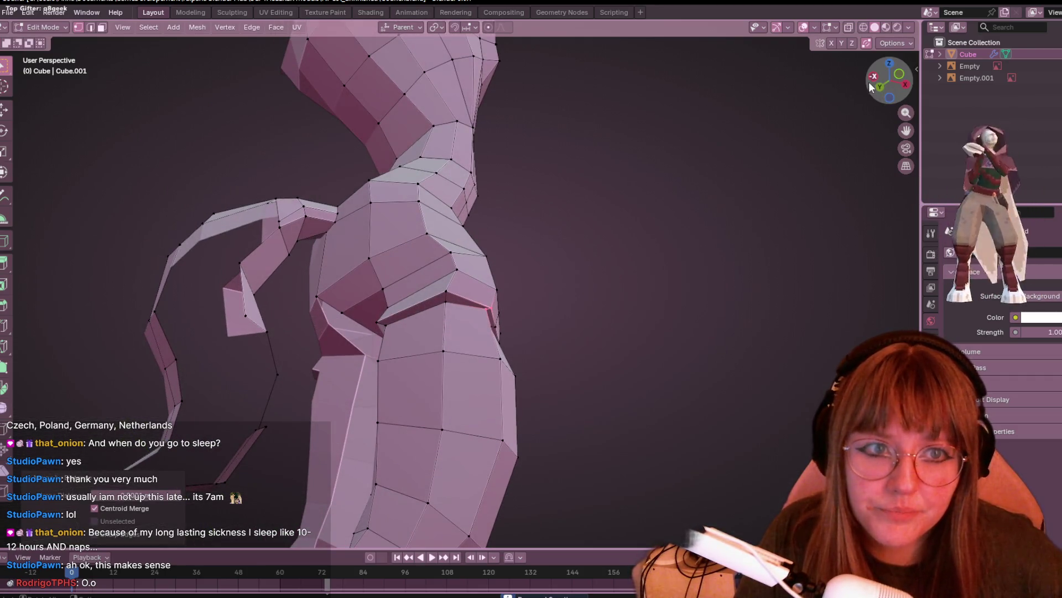
- Hide the reference sketch and nudge the foot vertices about 0.000818 m in X and -0.000645 m in Z
{"action": "left_click", "coordinate": [872, 78]}
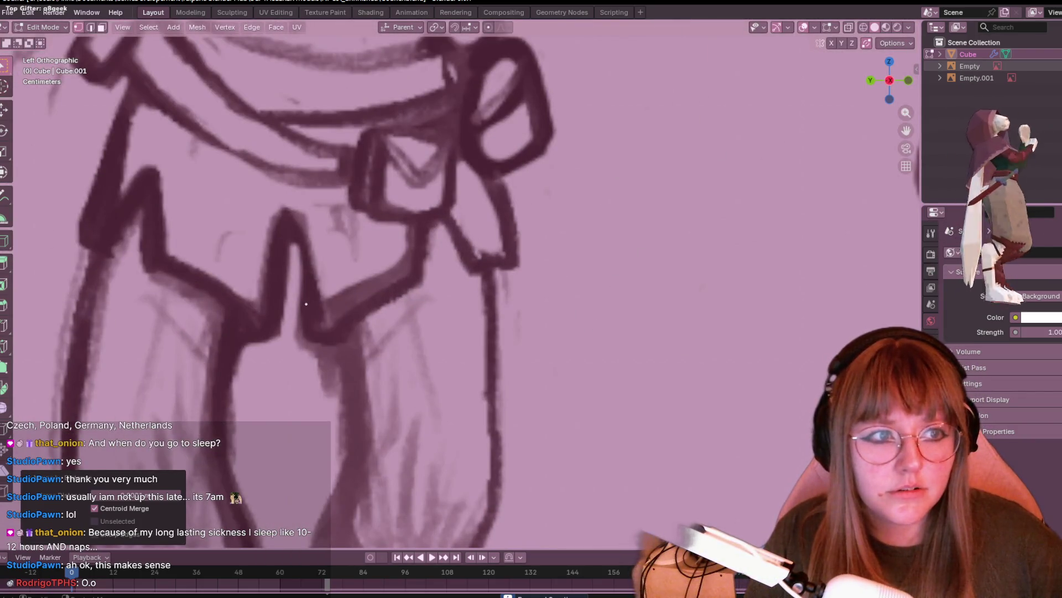
{"action": "key", "text": "g"}
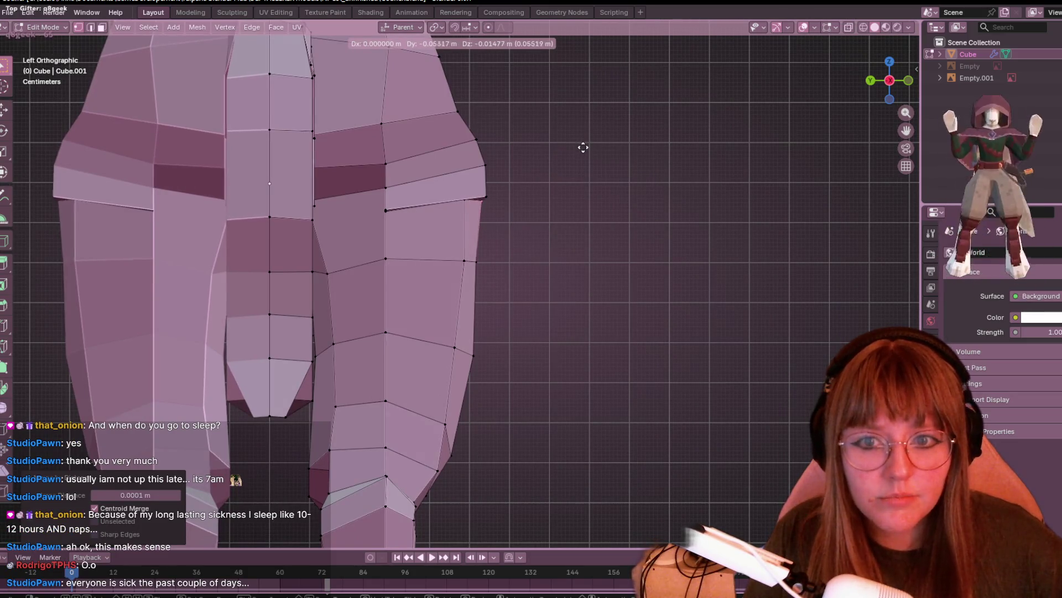
{"action": "left_click", "coordinate": [589, 147]}
{"action": "mouse_move", "coordinate": [589, 147]}
{"action": "middle_mouse_down"}
{"action": "mouse_move", "coordinate": [524, 254]}
{"action": "mouse_move", "coordinate": [514, 250]}
{"action": "mouse_move", "coordinate": [572, 205]}
{"action": "middle_mouse_up"}
{"action": "key", "text": "g"}
{"action": "left_click", "coordinate": [518, 252]}
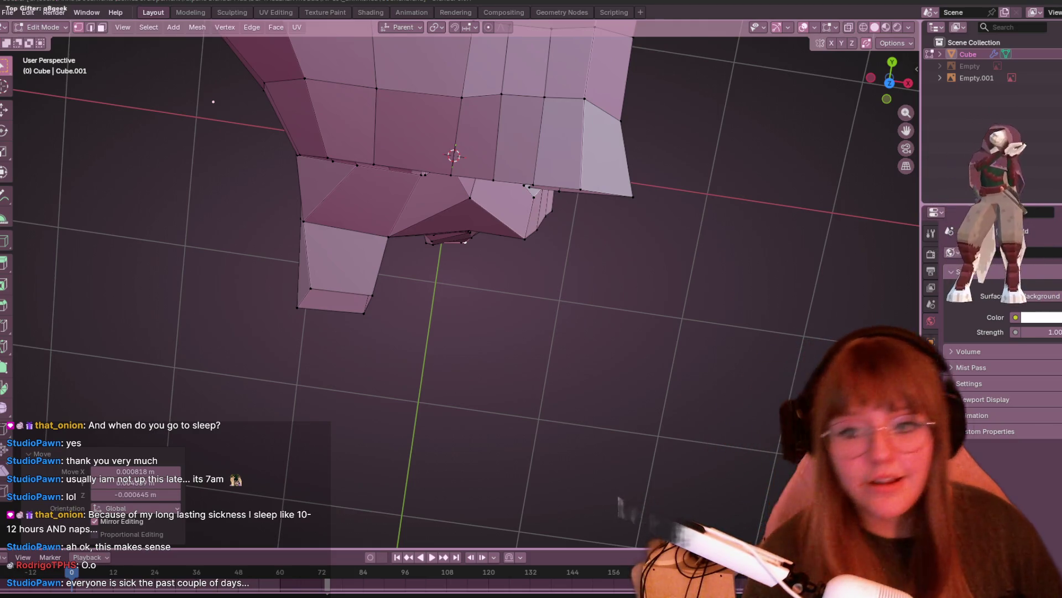
- Orbit around the whole mesh, then nudge the selected torso vertices and slide one along its edge
{"action": "scroll", "coordinate": [692, 260], "scroll_direction": "down", "scroll_amount": 3}
{"action": "middle_click_drag", "start_coordinate": [692, 260], "coordinate": [723, 216]}
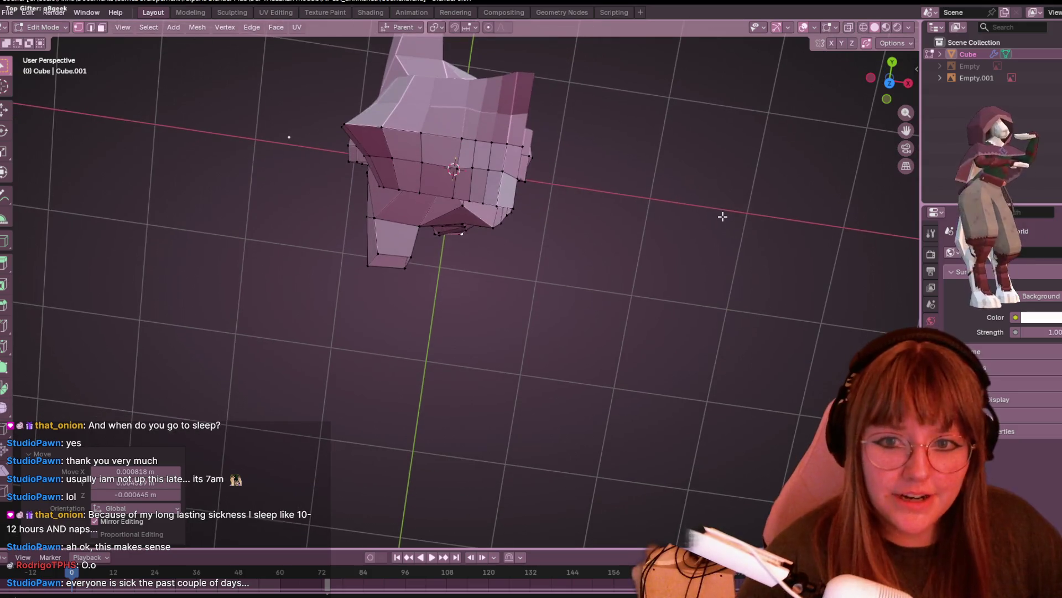
{"action": "mouse_move", "coordinate": [714, 268]}
{"action": "middle_mouse_down"}
{"action": "mouse_move", "coordinate": [661, 161]}
{"action": "mouse_move", "coordinate": [491, 177]}
{"action": "mouse_move", "coordinate": [541, 201]}
{"action": "mouse_move", "coordinate": [524, 141]}
{"action": "middle_mouse_up"}
{"action": "middle_click_drag", "start_coordinate": [222, 189], "coordinate": [316, 379]}
{"action": "mouse_move", "coordinate": [571, 168]}
{"action": "middle_mouse_down"}
{"action": "mouse_move", "coordinate": [681, 203]}
{"action": "mouse_move", "coordinate": [661, 198]}
{"action": "middle_mouse_up"}
{"action": "key", "text": "g"}
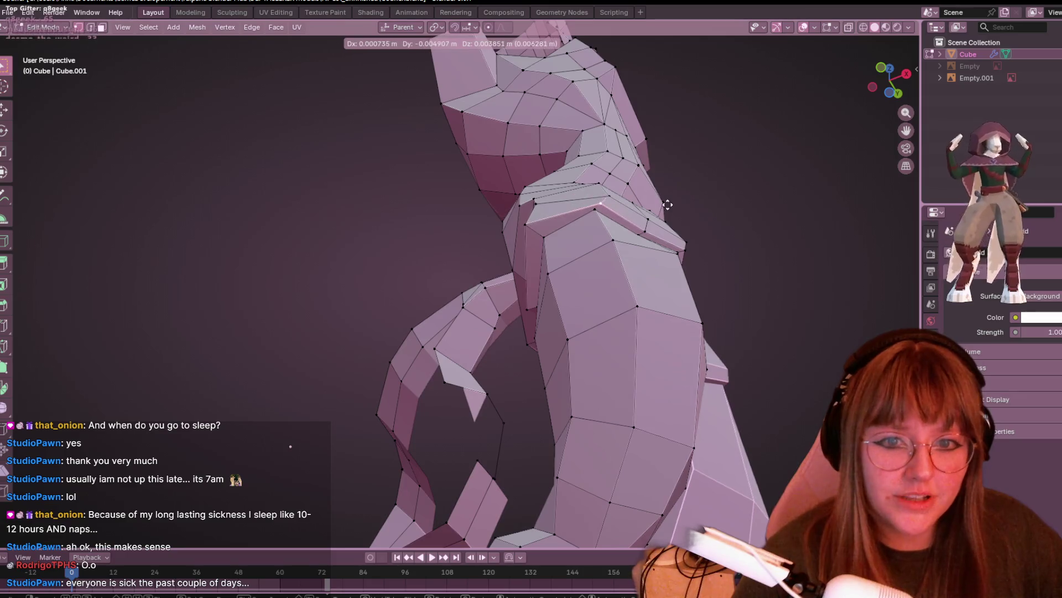
{"action": "left_click", "coordinate": [661, 198]}
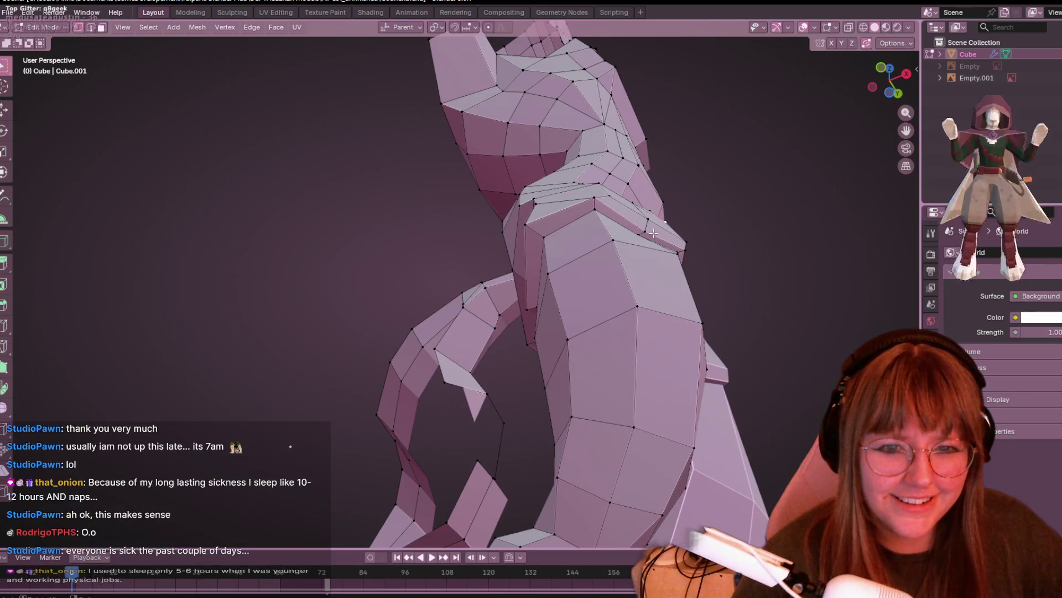
{"action": "mouse_move", "coordinate": [659, 231]}
{"action": "middle_mouse_down"}
{"action": "mouse_move", "coordinate": [709, 229]}
{"action": "mouse_move", "coordinate": [649, 265]}
{"action": "mouse_move", "coordinate": [714, 254]}
{"action": "mouse_move", "coordinate": [658, 293]}
{"action": "mouse_move", "coordinate": [608, 359]}
{"action": "mouse_move", "coordinate": [643, 158]}
{"action": "mouse_move", "coordinate": [664, 175]}
{"action": "middle_mouse_up"}
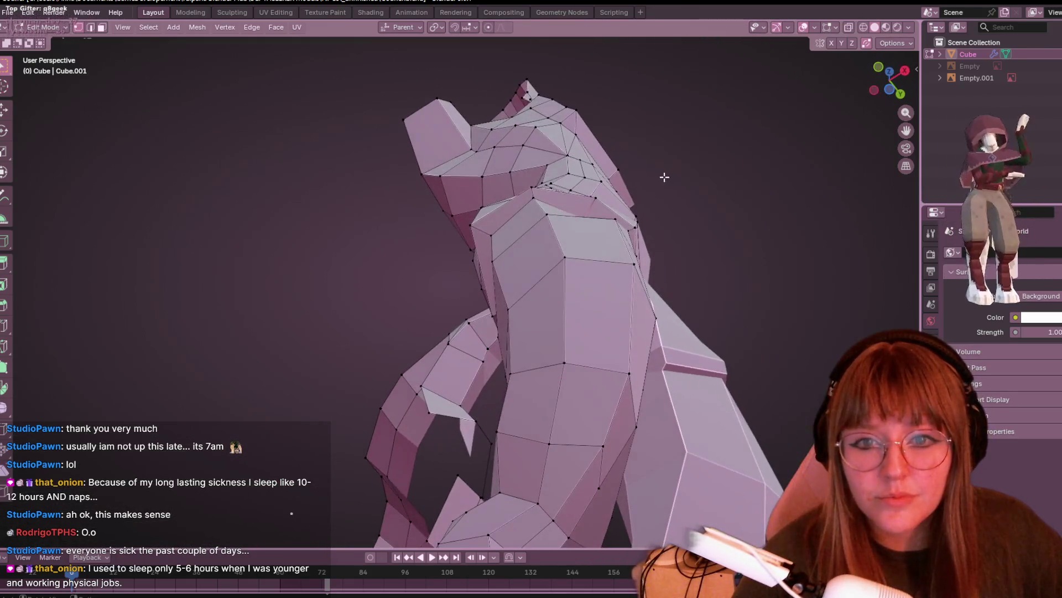
{"action": "key", "text": "g"}
{"action": "key", "text": "g"}
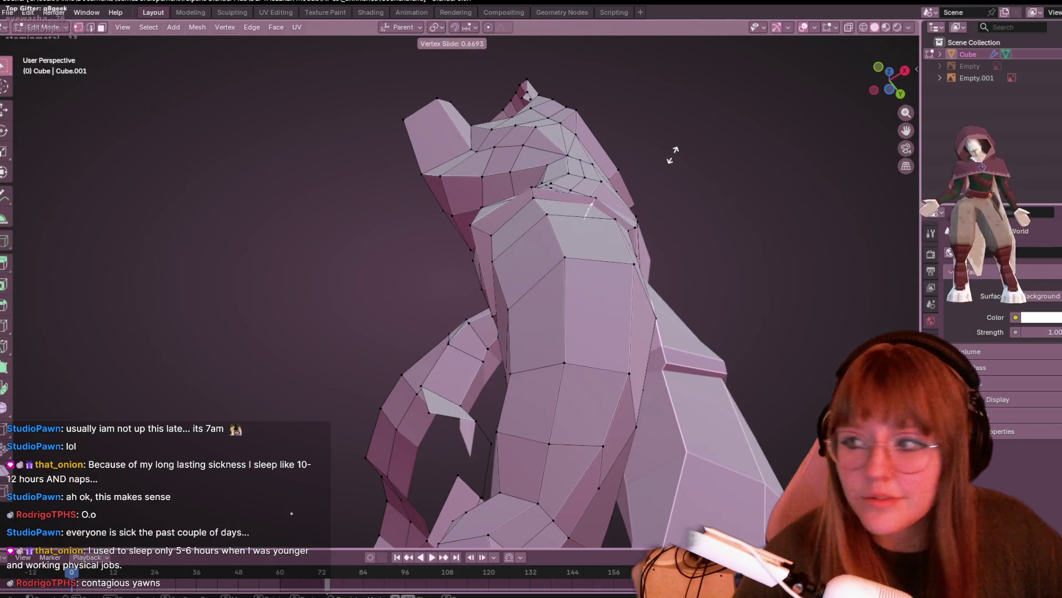
{"action": "left_click", "coordinate": [670, 158]}
- Slightly move a torso vertex and two vertices near the shoulder
{"action": "scroll", "coordinate": [633, 179], "scroll_direction": "up", "scroll_amount": 2}
{"action": "key", "text": "g"}
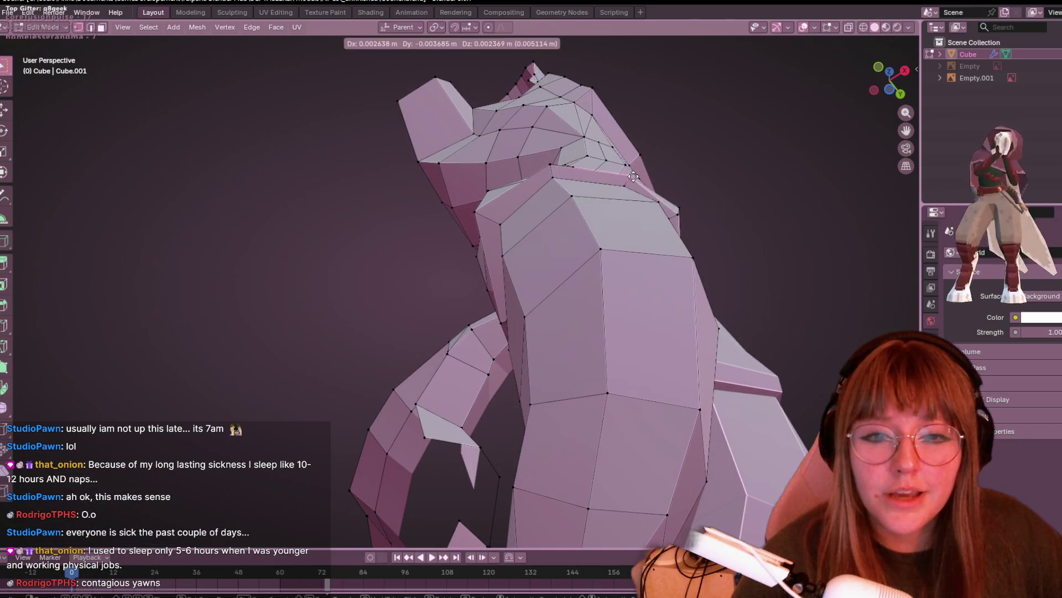
{"action": "left_click", "coordinate": [634, 179]}
{"action": "mouse_move", "coordinate": [635, 178]}
{"action": "middle_mouse_down"}
{"action": "mouse_move", "coordinate": [729, 180]}
{"action": "mouse_move", "coordinate": [662, 224]}
{"action": "middle_mouse_up"}
{"action": "key", "text": "g"}
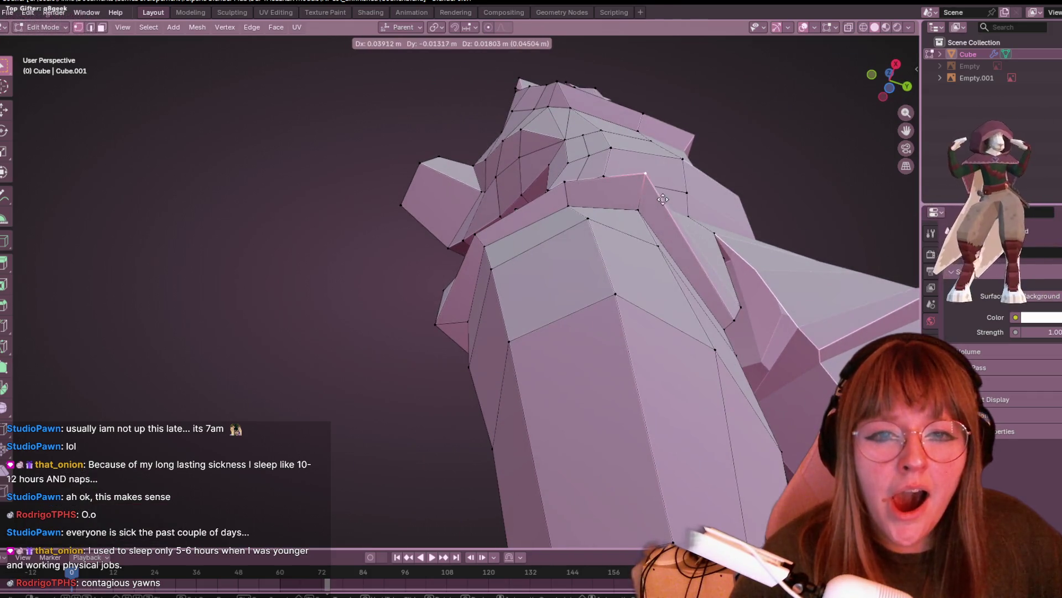
{"action": "left_click", "coordinate": [580, 177]}
{"action": "key", "text": "g"}
{"action": "left_click", "coordinate": [572, 183]}
- From below, move one leg vertex and slide another leg vertex along its edge
{"action": "mouse_move", "coordinate": [573, 183]}
{"action": "middle_mouse_down"}
{"action": "mouse_move", "coordinate": [614, 245]}
{"action": "mouse_move", "coordinate": [581, 259]}
{"action": "middle_mouse_up"}
{"action": "mouse_move", "coordinate": [526, 211]}
{"action": "middle_mouse_down"}
{"action": "mouse_move", "coordinate": [623, 257]}
{"action": "mouse_move", "coordinate": [679, 171]}
{"action": "mouse_move", "coordinate": [514, 135]}
{"action": "middle_mouse_up"}
{"action": "key", "text": "g"}
{"action": "left_click", "coordinate": [678, 166]}
{"action": "scroll", "coordinate": [514, 135], "scroll_direction": "down", "scroll_amount": 2}
{"action": "key", "text": "g"}
{"action": "key", "text": "g"}
{"action": "left_click", "coordinate": [505, 119]}
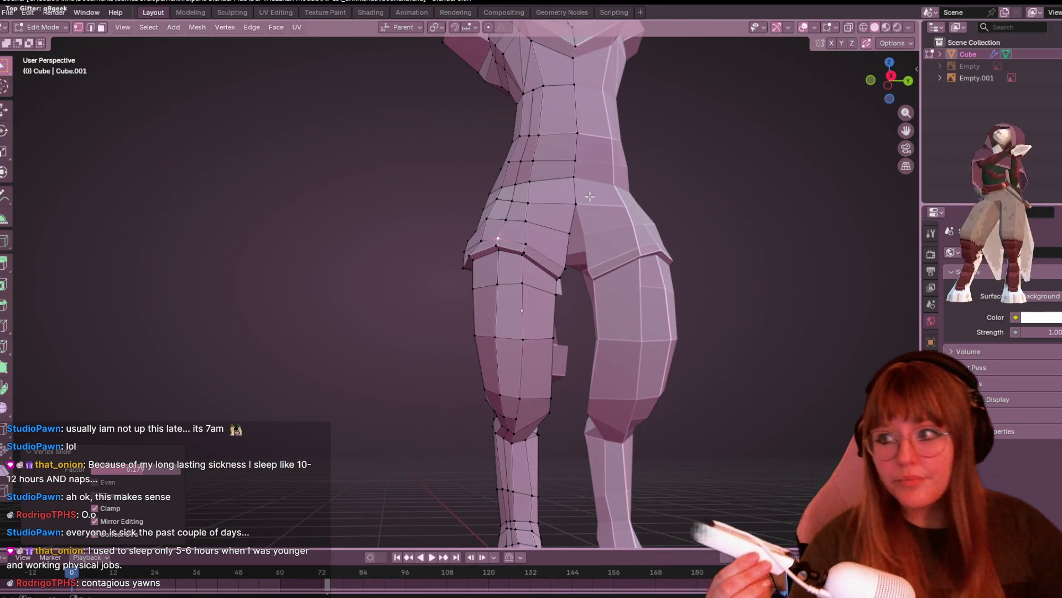
{"action": "mouse_move", "coordinate": [403, 284]}
{"action": "middle_mouse_down"}
{"action": "mouse_move", "coordinate": [520, 147]}
{"action": "mouse_move", "coordinate": [427, 138]}
{"action": "mouse_move", "coordinate": [533, 239]}
{"action": "mouse_move", "coordinate": [593, 348]}
{"action": "mouse_move", "coordinate": [493, 292]}
{"action": "mouse_move", "coordinate": [498, 284]}
{"action": "mouse_move", "coordinate": [556, 340]}
{"action": "mouse_move", "coordinate": [552, 284]}
{"action": "middle_mouse_up"}
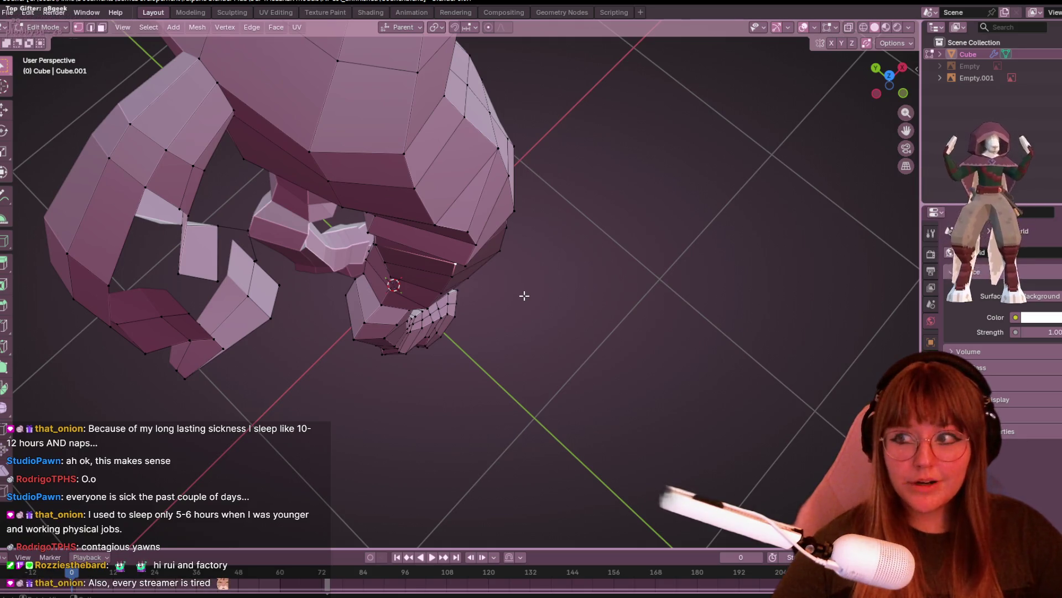
{"action": "mouse_move", "coordinate": [481, 266]}
{"action": "middle_mouse_down"}
{"action": "mouse_move", "coordinate": [532, 185]}
{"action": "mouse_move", "coordinate": [574, 191]}
{"action": "mouse_move", "coordinate": [558, 233]}
{"action": "mouse_move", "coordinate": [533, 230]}
{"action": "middle_mouse_up"}
- Slide one lower-leg vertex above the hoof, then move the selected vertices about 0.0086 m along X
{"action": "key", "text": "g"}
{"action": "key", "text": "g"}
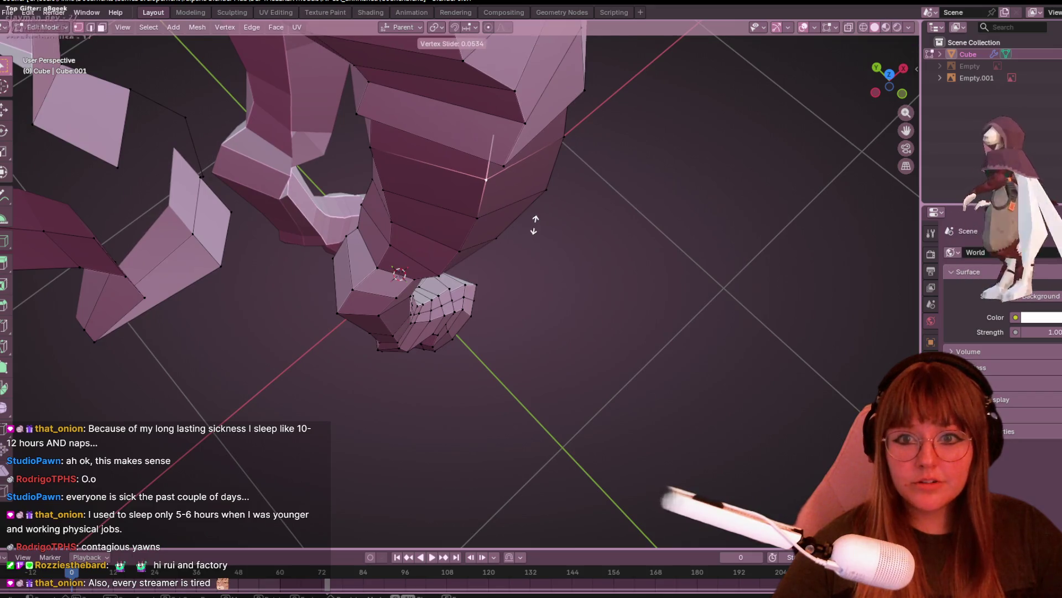
{"action": "left_click", "coordinate": [545, 193]}
{"action": "scroll", "coordinate": [545, 192], "scroll_direction": "up", "scroll_amount": 2}
{"action": "mouse_move", "coordinate": [545, 192]}
{"action": "middle_mouse_down"}
{"action": "mouse_move", "coordinate": [560, 249]}
{"action": "mouse_move", "coordinate": [551, 239]}
{"action": "middle_mouse_up"}
{"action": "key", "text": "g"}
{"action": "left_click", "coordinate": [588, 213]}
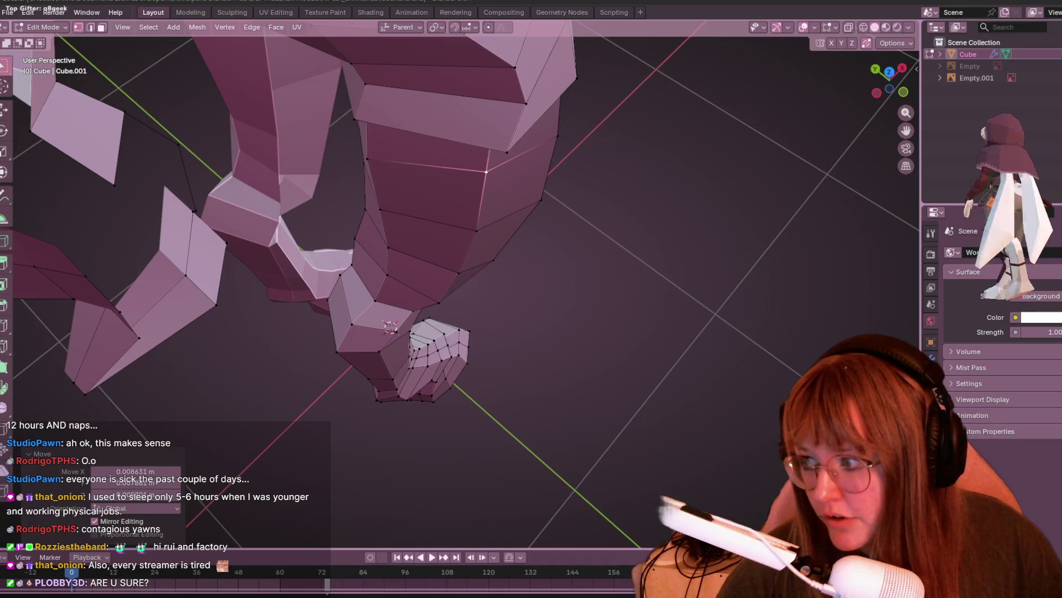
{"action": "middle_click_drag", "start_coordinate": [719, 287], "coordinate": [804, 309]}
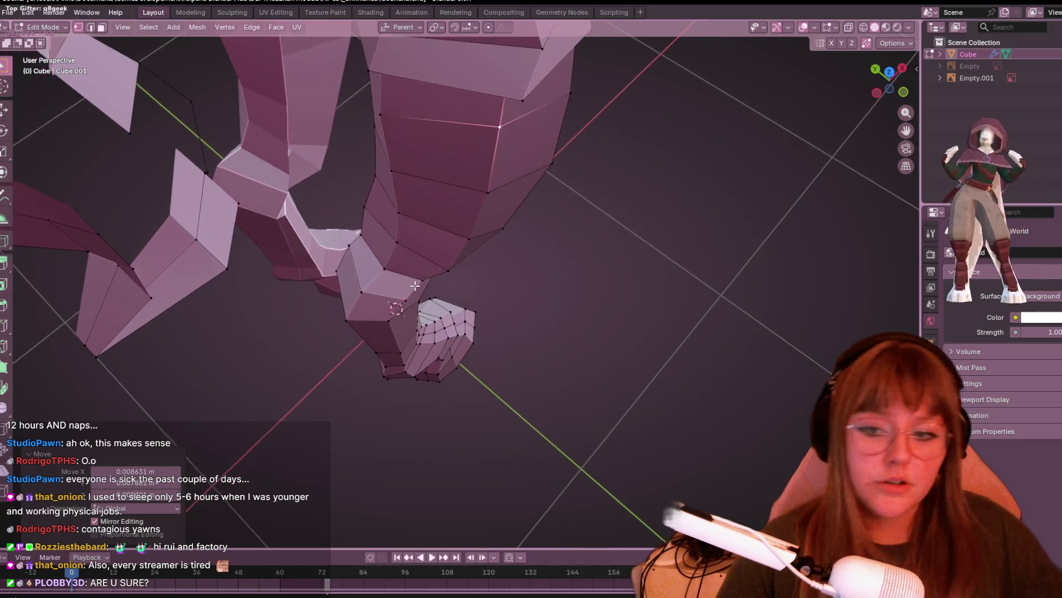
- Switch to Front Orthographic view and hide the reference sketch
{"action": "scroll", "coordinate": [658, 261], "scroll_direction": "up", "scroll_amount": 5}
{"action": "mouse_move", "coordinate": [658, 261]}
{"action": "middle_mouse_down"}
{"action": "mouse_move", "coordinate": [367, 142]}
{"action": "mouse_move", "coordinate": [740, 209]}
{"action": "mouse_move", "coordinate": [802, 166]}
{"action": "middle_mouse_up"}
{"action": "left_click", "coordinate": [896, 86]}
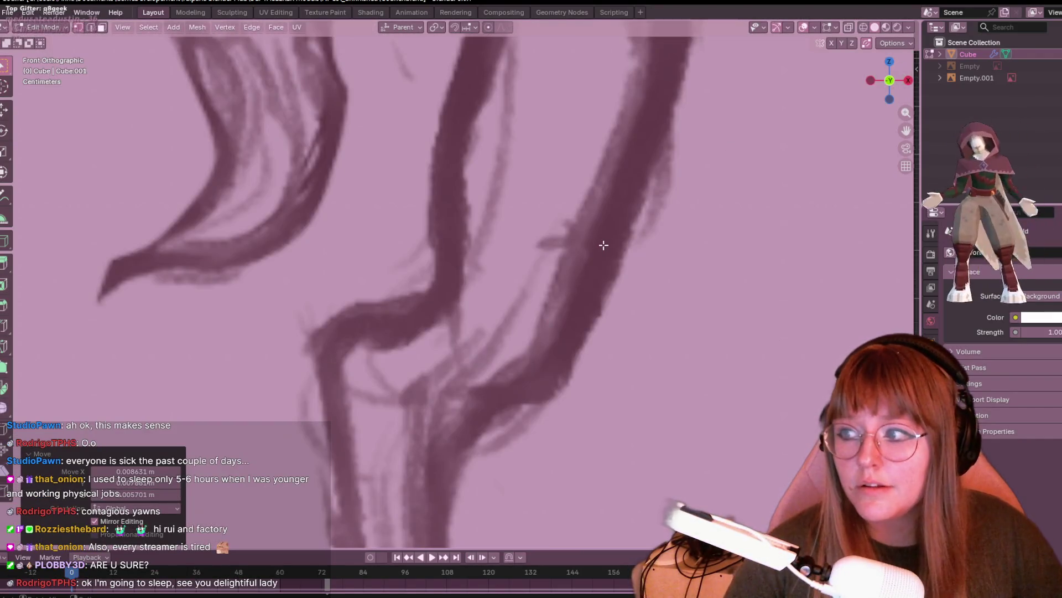
{"action": "scroll", "coordinate": [603, 244], "scroll_direction": "down", "scroll_amount": 3}
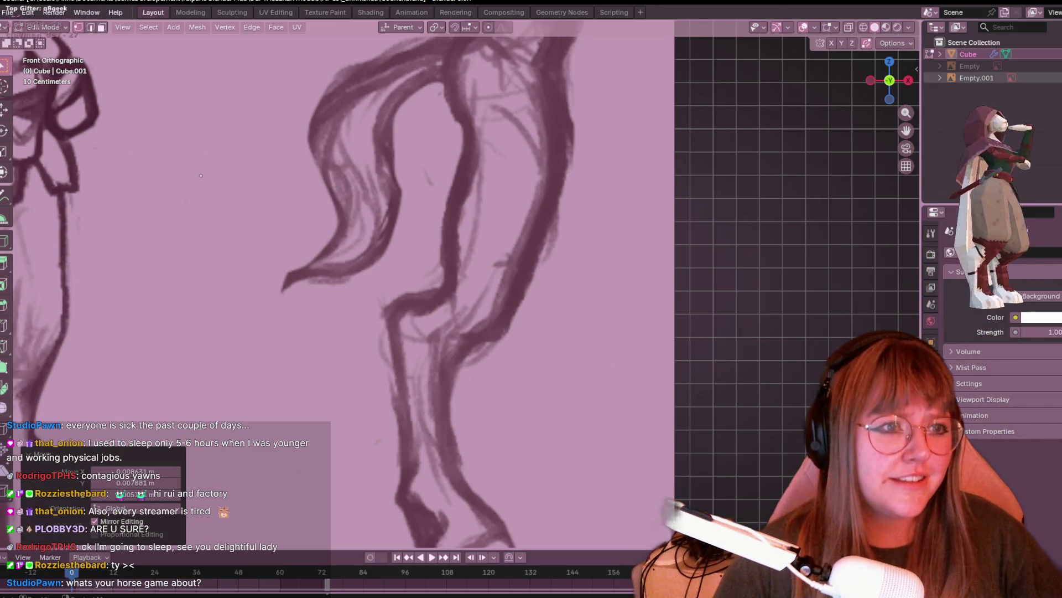
{"action": "key", "text": "alt+z"}
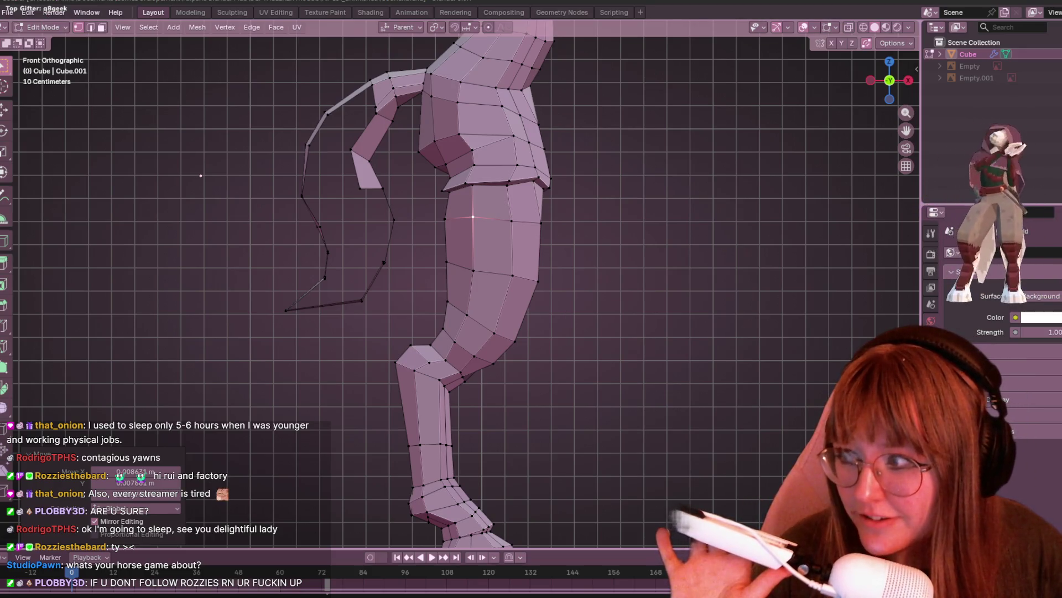
- Orbit and pan to inspect the bare leg and hoof mesh, then return to Front view
{"action": "mouse_move", "coordinate": [637, 276]}
{"action": "middle_mouse_down"}
{"action": "mouse_move", "coordinate": [664, 283]}
{"action": "mouse_move", "coordinate": [576, 292]}
{"action": "mouse_move", "coordinate": [547, 360]}
{"action": "mouse_move", "coordinate": [564, 353]}
{"action": "middle_mouse_up"}
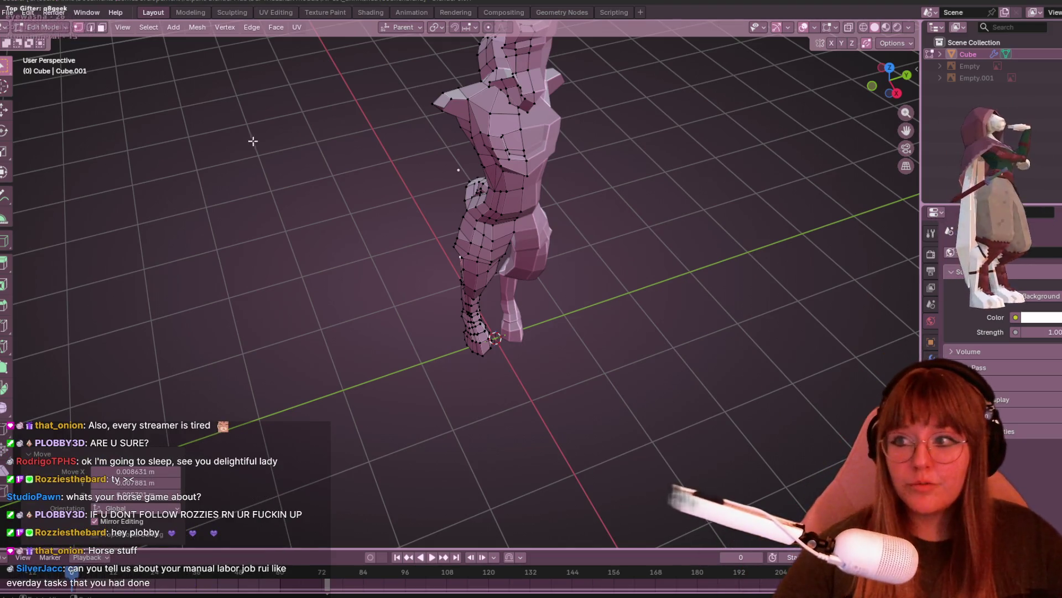
{"action": "mouse_move", "coordinate": [479, 188]}
{"action": "middle_mouse_down", "text": "shift"}
{"action": "mouse_move", "coordinate": [435, 114]}
{"action": "mouse_move", "coordinate": [431, 270]}
{"action": "mouse_move", "coordinate": [477, 226]}
{"action": "middle_mouse_up", "text": "shift"}
{"action": "scroll", "coordinate": [476, 226], "scroll_direction": "up", "scroll_amount": 2}
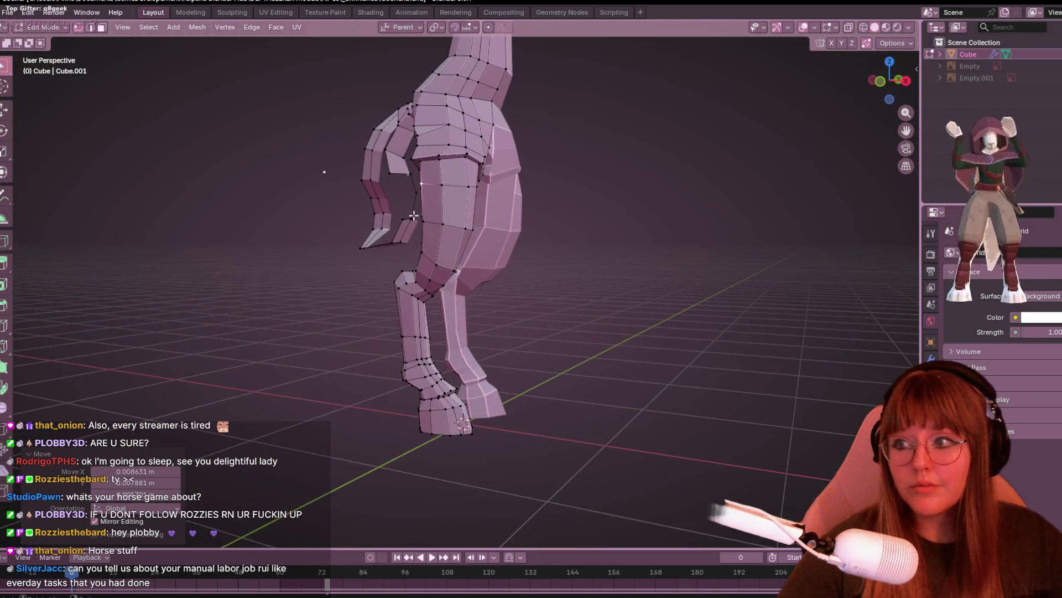
{"action": "middle_click_drag", "start_coordinate": [561, 242], "coordinate": [578, 280]}
{"action": "scroll", "coordinate": [578, 280], "scroll_direction": "up", "scroll_amount": 2}
{"action": "scroll", "coordinate": [579, 280], "scroll_direction": "up", "scroll_amount": 1}
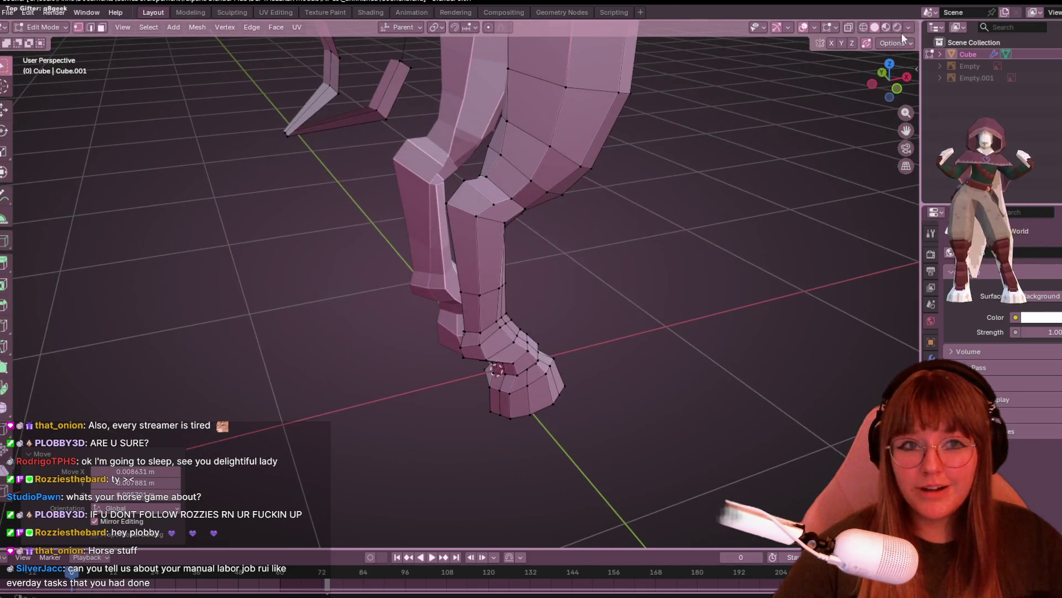
{"action": "key", "text": "ctrl+z"}
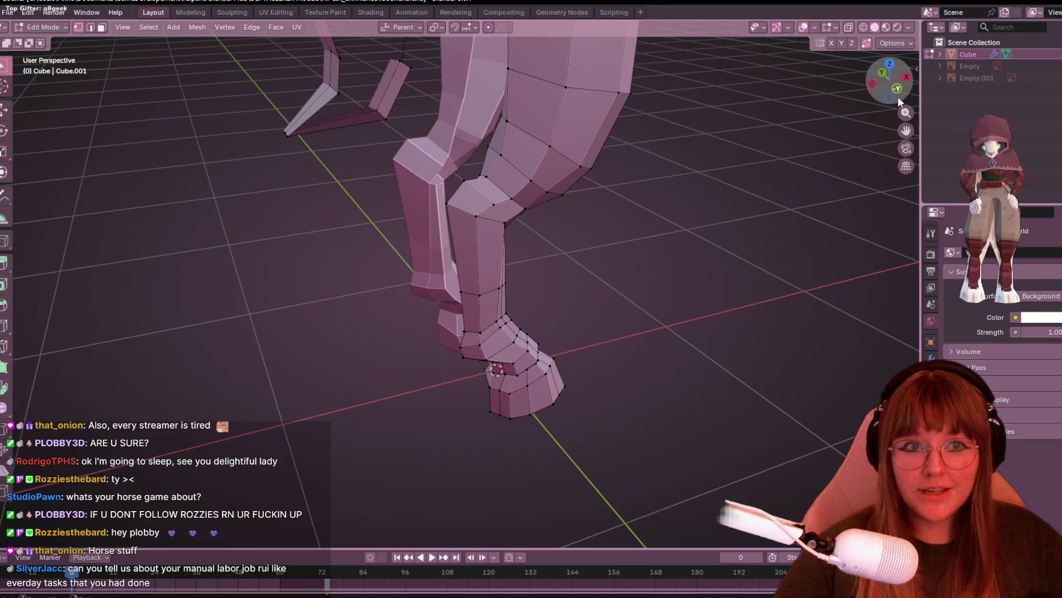
{"action": "left_click", "coordinate": [897, 90]}
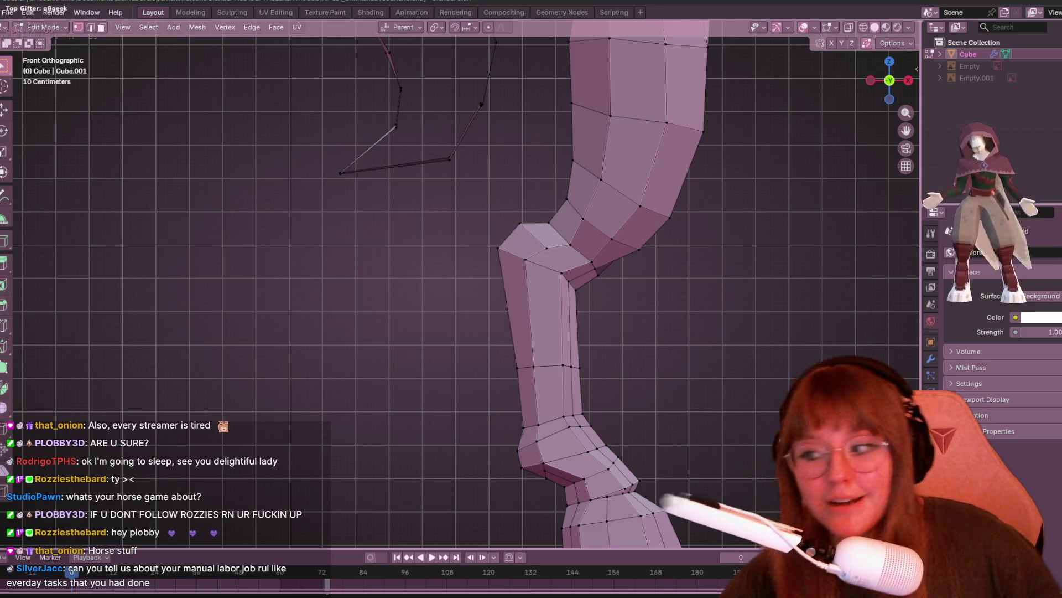
{"action": "scroll", "coordinate": [769, 338], "scroll_direction": "up", "scroll_amount": 1}
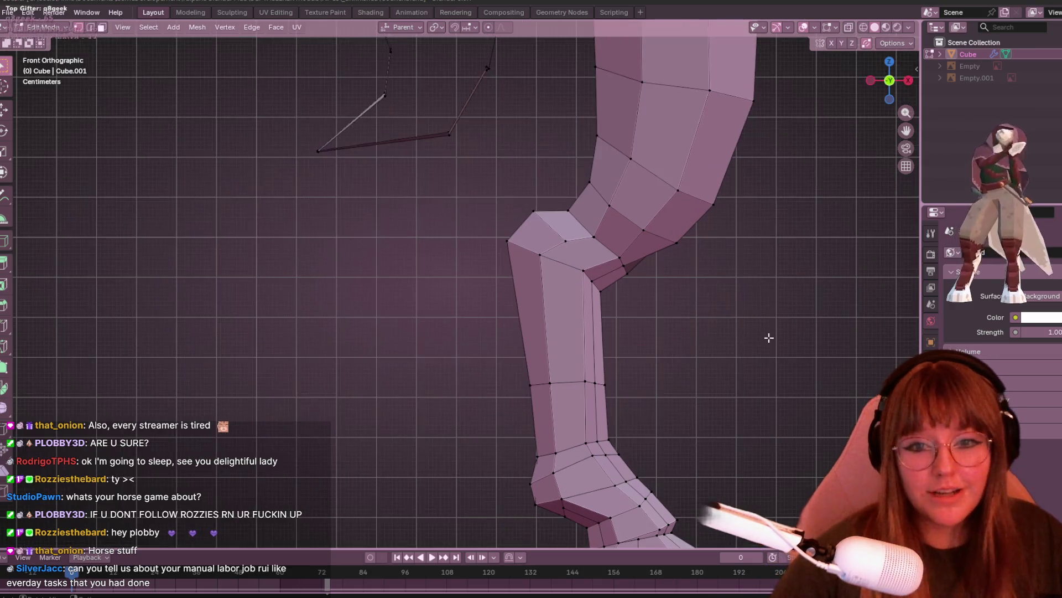
- Slide two vertices at the back of the lower leg up along their edges
{"action": "middle_click_drag", "start_coordinate": [700, 323], "coordinate": [547, 157], "text": "shift"}
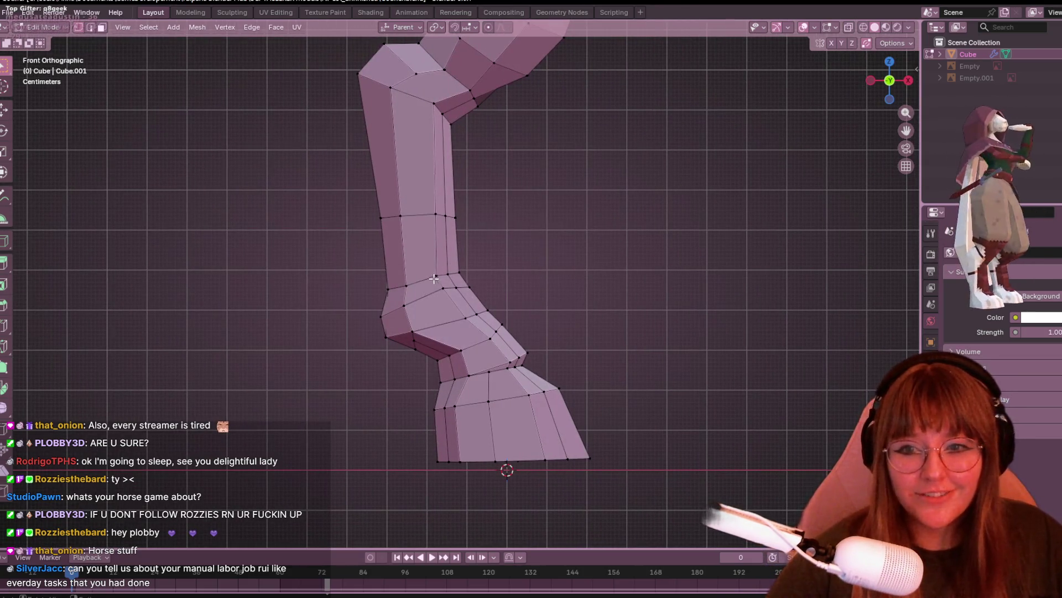
{"action": "scroll", "coordinate": [553, 334], "scroll_direction": "up", "scroll_amount": 2}
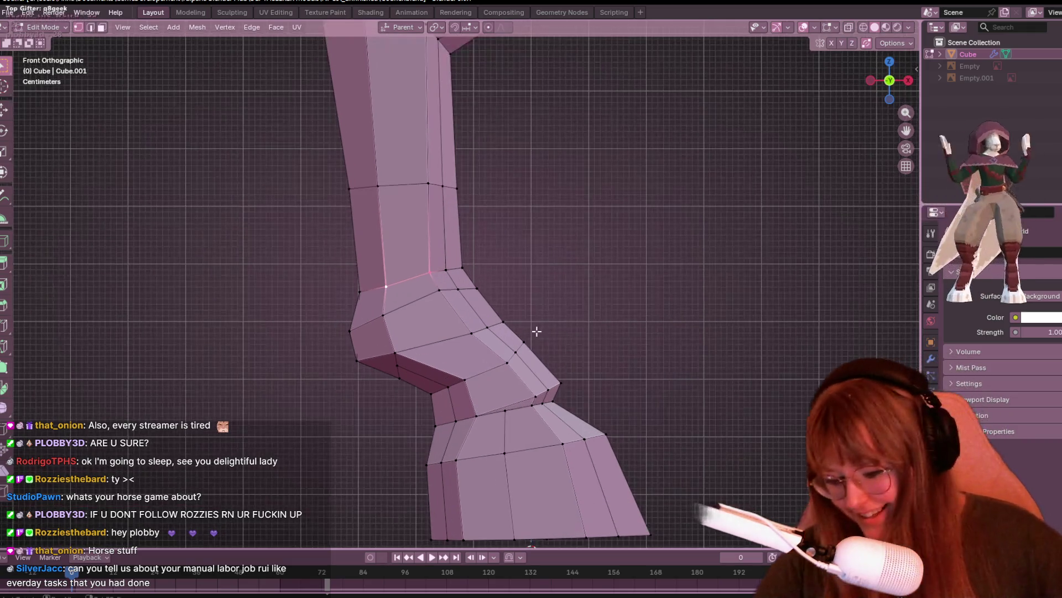
{"action": "left_click", "coordinate": [460, 286]}
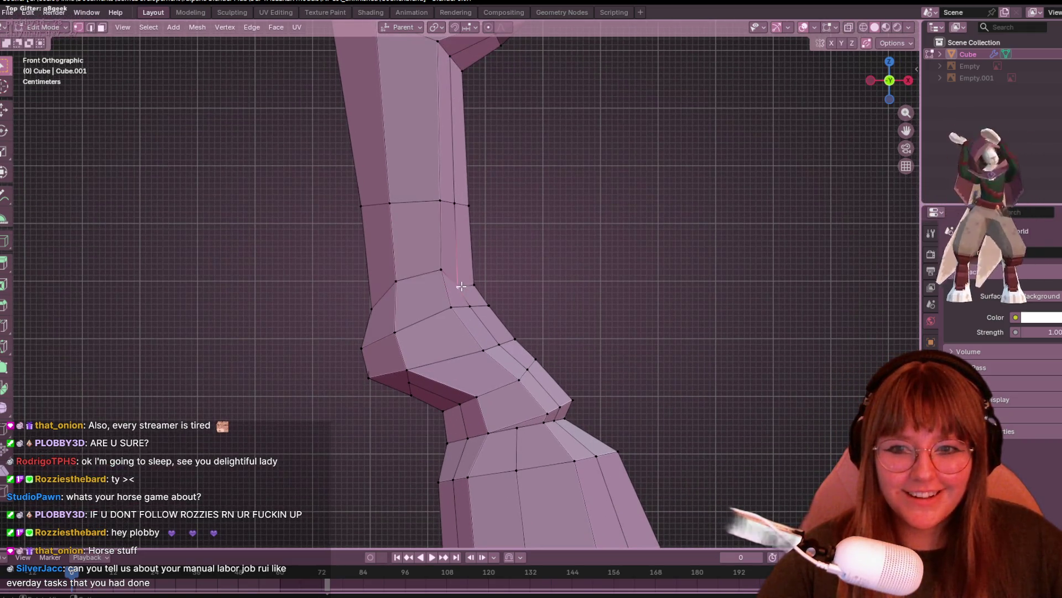
{"action": "key", "text": "shift+v"}
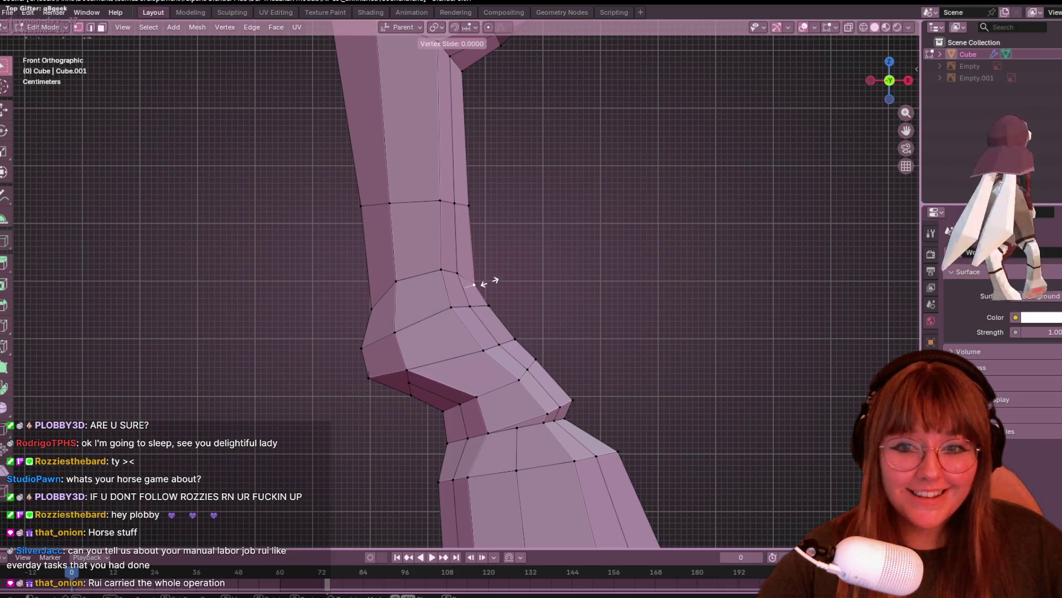
{"action": "left_click", "coordinate": [489, 271]}
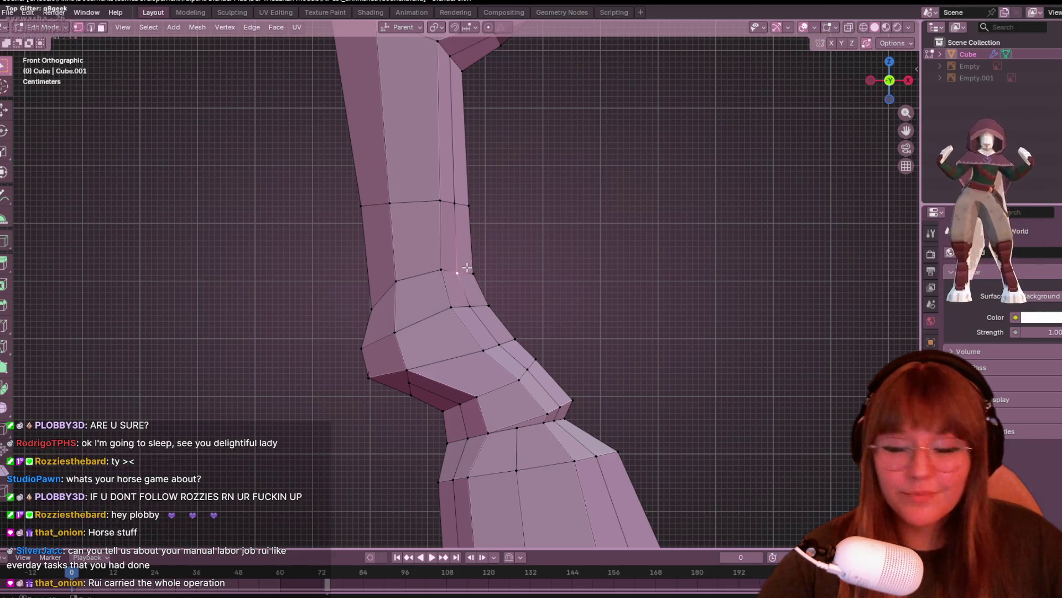
{"action": "mouse_move", "coordinate": [489, 271]}
{"action": "middle_mouse_down", "text": "shift"}
{"action": "mouse_move", "coordinate": [545, 215]}
{"action": "mouse_move", "coordinate": [447, 310]}
{"action": "middle_mouse_up", "text": "shift"}
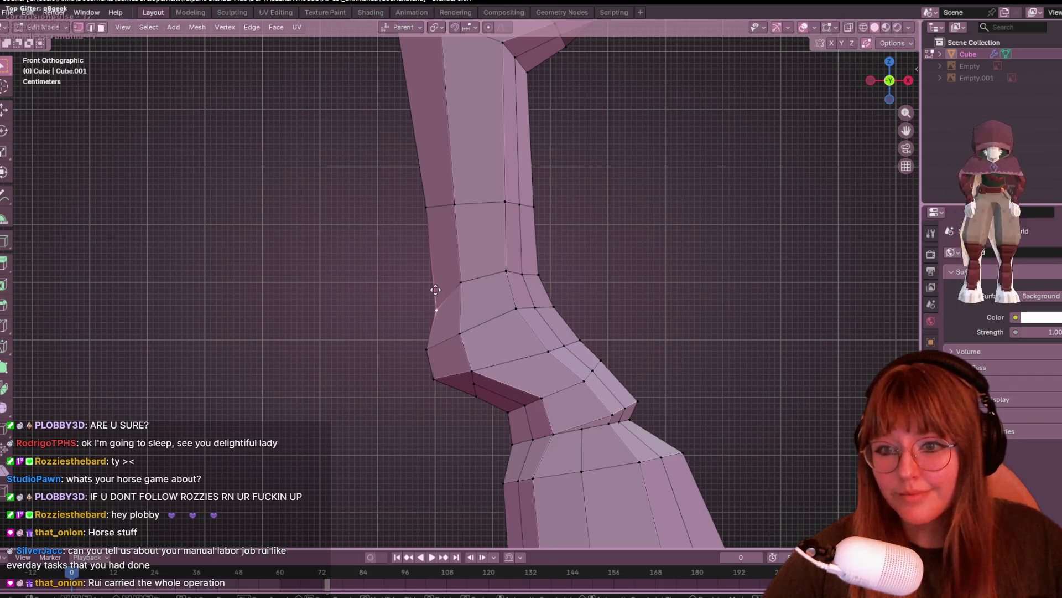
{"action": "key", "text": "g"}
{"action": "key", "text": "g"}
{"action": "left_click", "coordinate": [445, 267]}
- Slide four more rear hock-joint vertices along their edges to shape the crease
{"action": "mouse_move", "coordinate": [521, 204]}
{"action": "middle_mouse_down", "text": "shift"}
{"action": "mouse_move", "coordinate": [525, 234]}
{"action": "mouse_move", "coordinate": [507, 260]}
{"action": "middle_mouse_up", "text": "shift"}
{"action": "key", "text": "g"}
{"action": "key", "text": "g"}
{"action": "left_click", "coordinate": [517, 259]}
{"action": "left_click", "coordinate": [508, 260]}
{"action": "key", "text": "g"}
{"action": "key", "text": "g"}
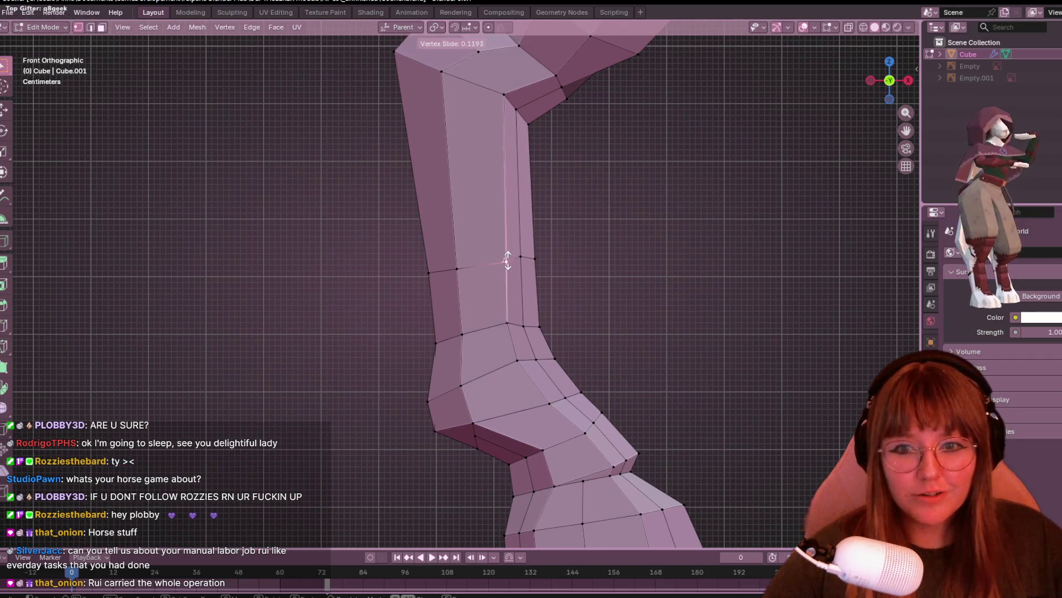
{"action": "left_click", "coordinate": [507, 260]}
{"action": "left_click", "coordinate": [519, 257]}
{"action": "key", "text": "g"}
{"action": "key", "text": "g"}
{"action": "left_click", "coordinate": [530, 272]}
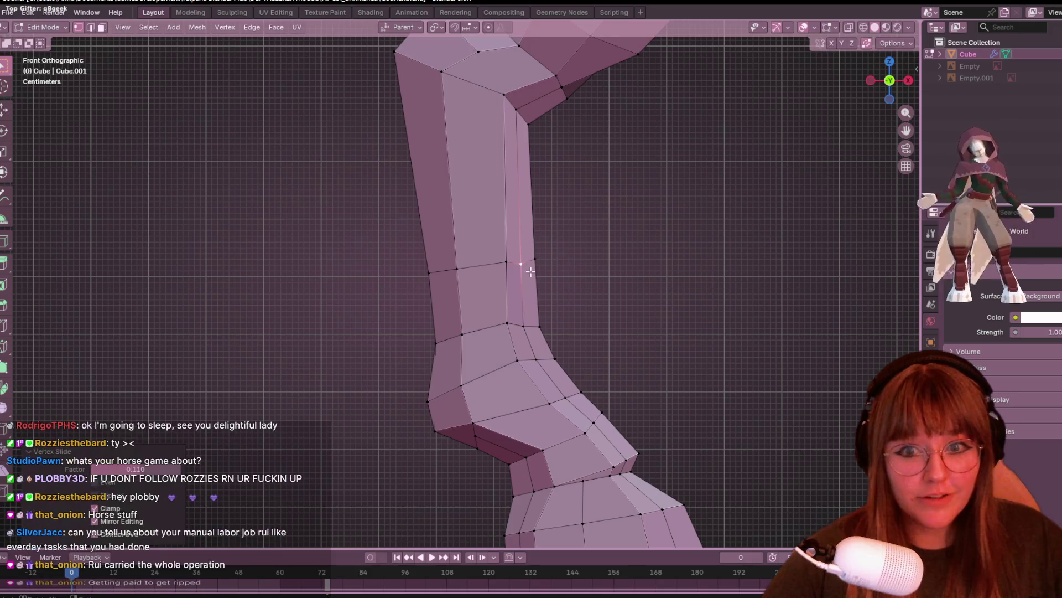
{"action": "left_click", "coordinate": [535, 258]}
{"action": "key", "text": "g"}
{"action": "key", "text": "g"}
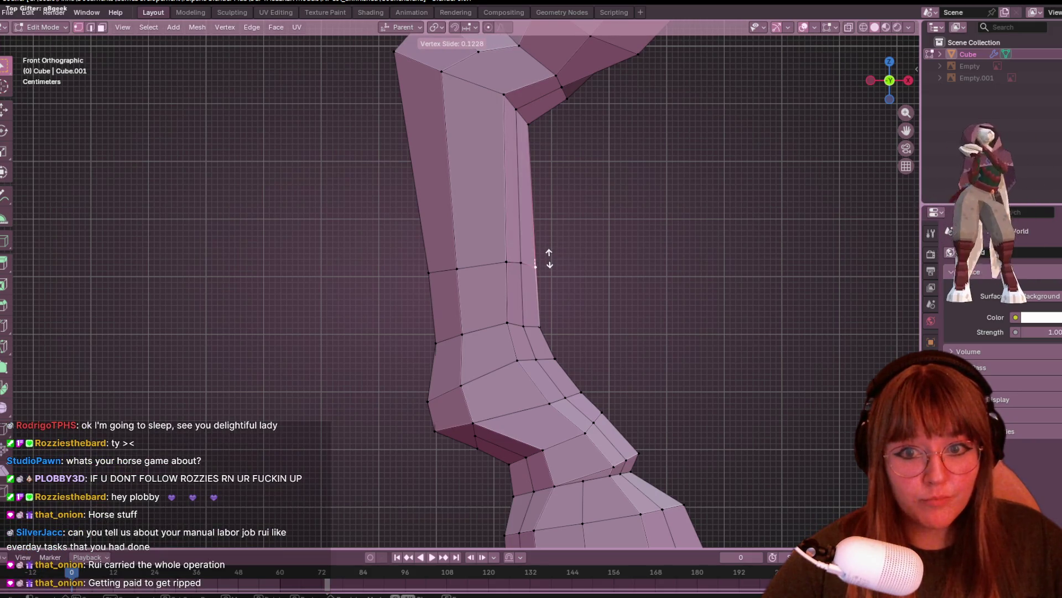
{"action": "left_click", "coordinate": [549, 259]}
- Move the hock joint vertex about 0.017 m in X and 0.044 m down
{"action": "mouse_move", "coordinate": [549, 258]}
{"action": "middle_mouse_down"}
{"action": "mouse_move", "coordinate": [720, 256]}
{"action": "mouse_move", "coordinate": [675, 340]}
{"action": "mouse_move", "coordinate": [626, 247]}
{"action": "mouse_move", "coordinate": [539, 299]}
{"action": "mouse_move", "coordinate": [500, 247]}
{"action": "mouse_move", "coordinate": [565, 391]}
{"action": "mouse_move", "coordinate": [546, 197]}
{"action": "mouse_move", "coordinate": [520, 288]}
{"action": "mouse_move", "coordinate": [476, 238]}
{"action": "mouse_move", "coordinate": [609, 290]}
{"action": "mouse_move", "coordinate": [727, 165]}
{"action": "middle_mouse_up"}
{"action": "scroll", "coordinate": [726, 165], "scroll_direction": "up", "scroll_amount": 2}
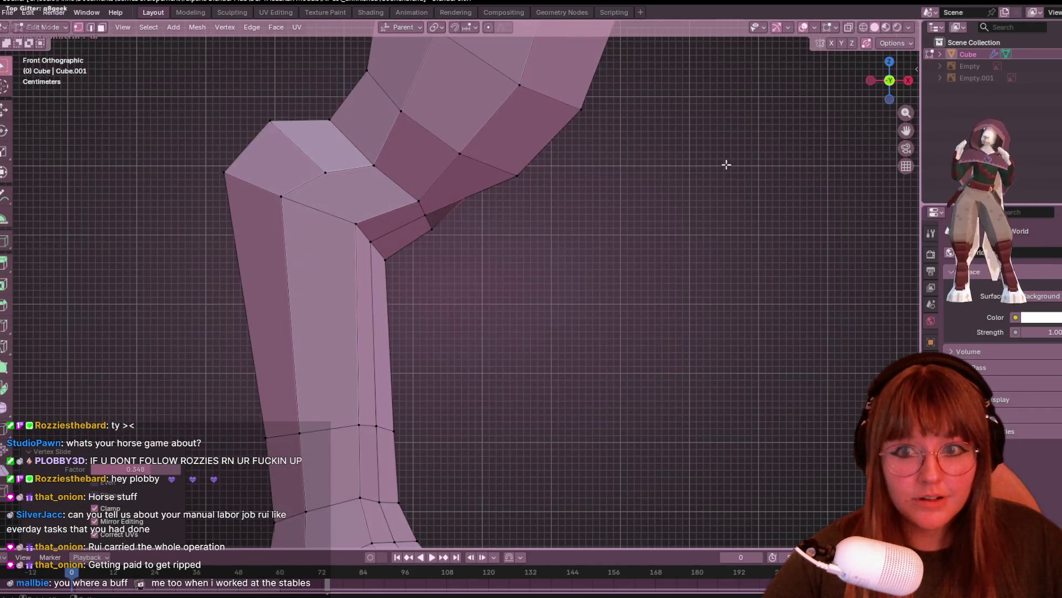
{"action": "key", "text": "g"}
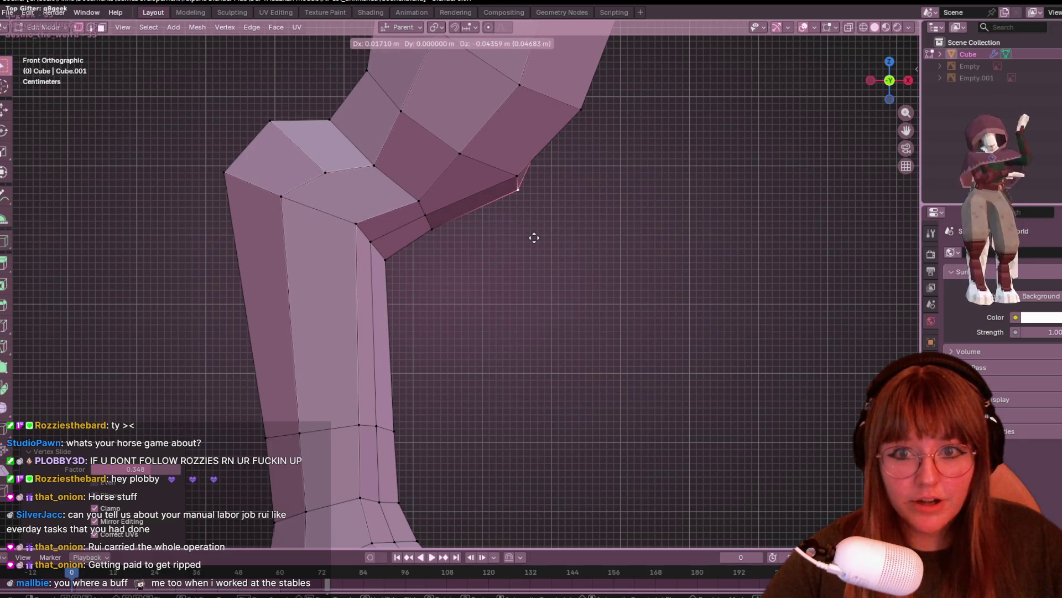
{"action": "left_click", "coordinate": [534, 238]}
{"action": "mouse_move", "coordinate": [662, 192]}
{"action": "middle_mouse_down"}
{"action": "mouse_move", "coordinate": [619, 247]}
{"action": "mouse_move", "coordinate": [607, 295]}
{"action": "mouse_move", "coordinate": [531, 297]}
{"action": "mouse_move", "coordinate": [553, 285]}
{"action": "mouse_move", "coordinate": [525, 232]}
{"action": "mouse_move", "coordinate": [564, 216]}
{"action": "mouse_move", "coordinate": [536, 319]}
{"action": "mouse_move", "coordinate": [664, 311]}
{"action": "mouse_move", "coordinate": [424, 303]}
{"action": "mouse_move", "coordinate": [645, 230]}
{"action": "mouse_move", "coordinate": [586, 281]}
{"action": "mouse_move", "coordinate": [631, 234]}
{"action": "middle_mouse_up"}
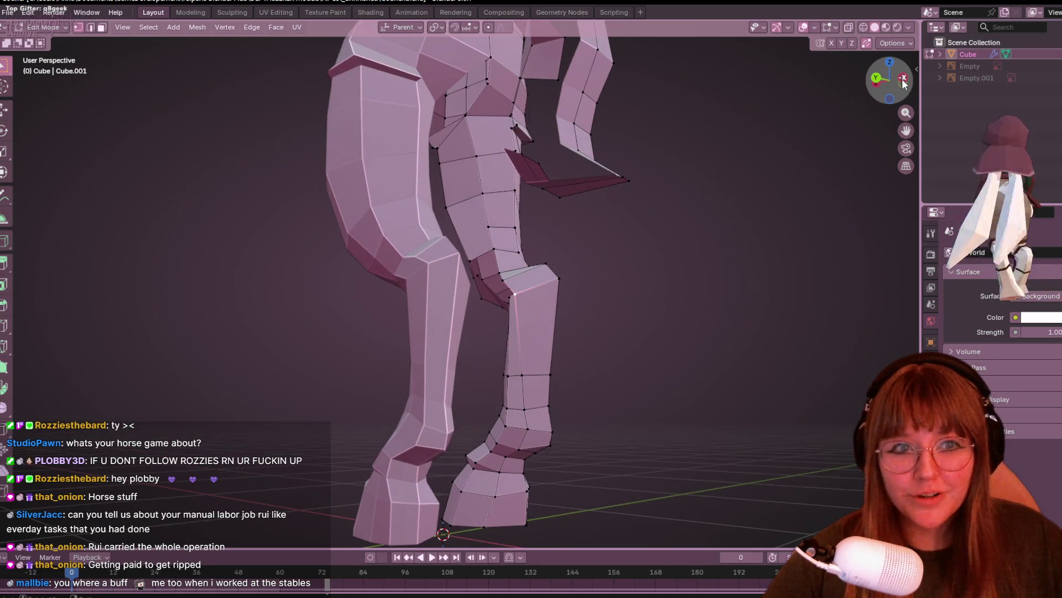
- In Left Orthographic view, slide a knee vertex along its edge and nudge it into place
{"action": "left_click", "coordinate": [902, 79]}
{"action": "scroll", "coordinate": [491, 311], "scroll_direction": "up", "scroll_amount": 4}
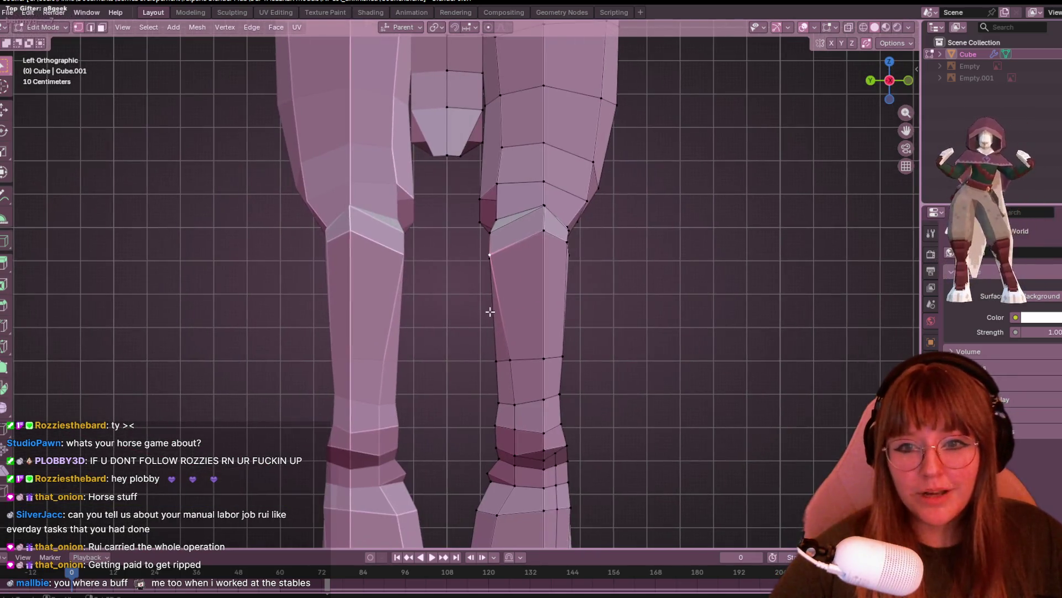
{"action": "key", "text": "g"}
{"action": "key", "text": "g"}
{"action": "left_click", "coordinate": [488, 234]}
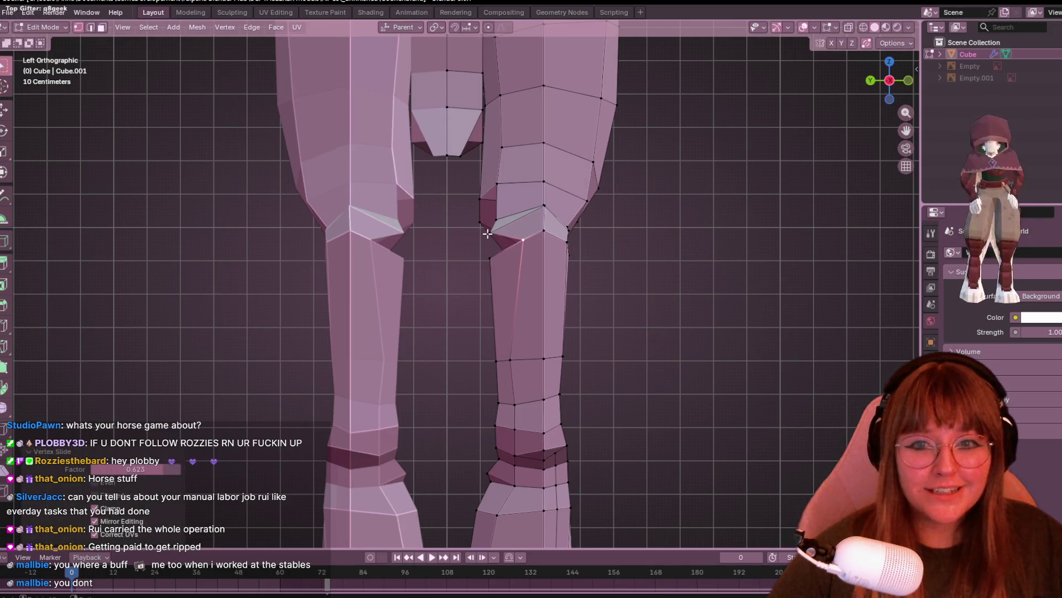
{"action": "key", "text": "g"}
{"action": "key", "text": "g"}
{"action": "left_click", "coordinate": [509, 248]}
{"action": "key", "text": "g"}
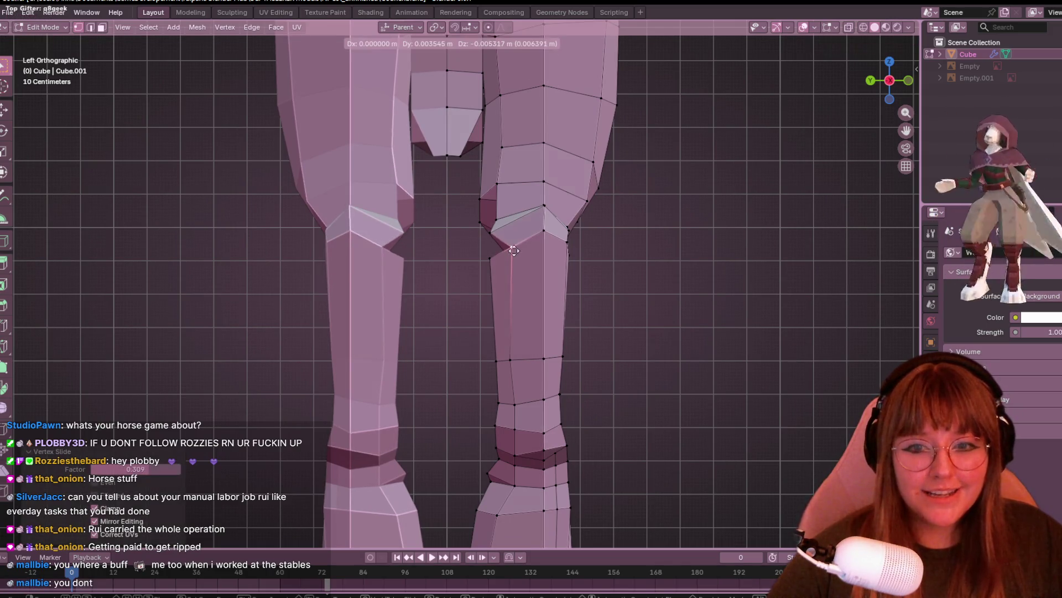
{"action": "left_click", "coordinate": [505, 247]}
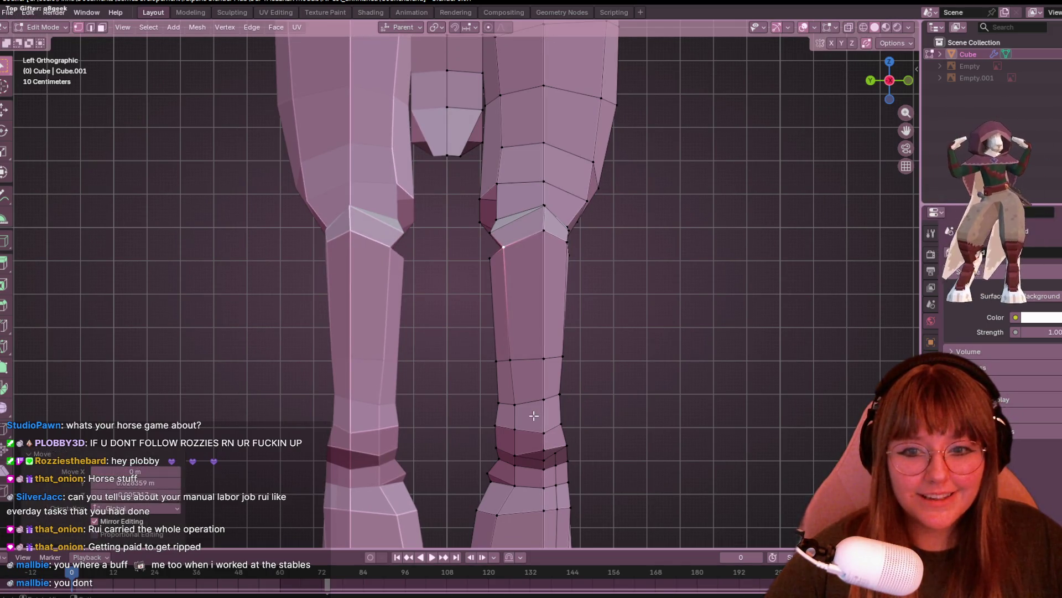
- Slide two more knee vertices slightly along their edges
{"action": "left_click", "coordinate": [494, 228]}
{"action": "key", "text": "g"}
{"action": "key", "text": "g"}
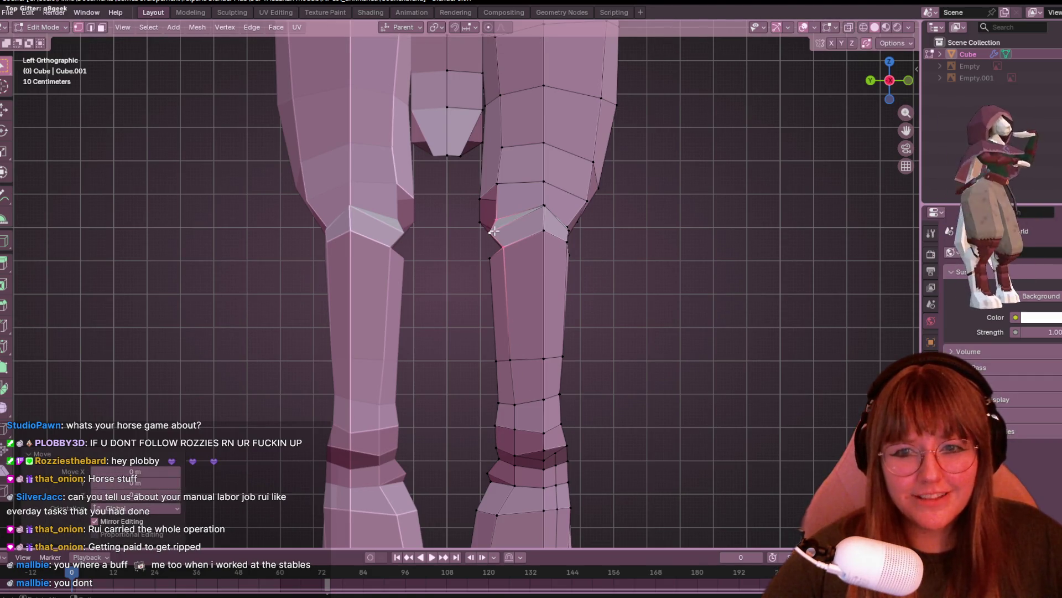
{"action": "left_click", "coordinate": [504, 222]}
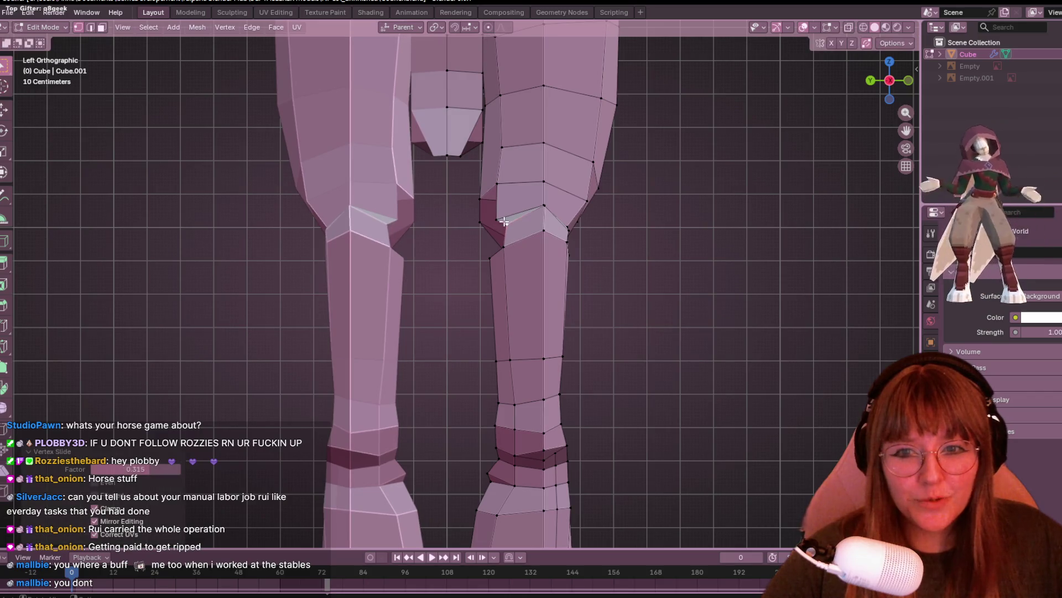
{"action": "left_click", "coordinate": [493, 217]}
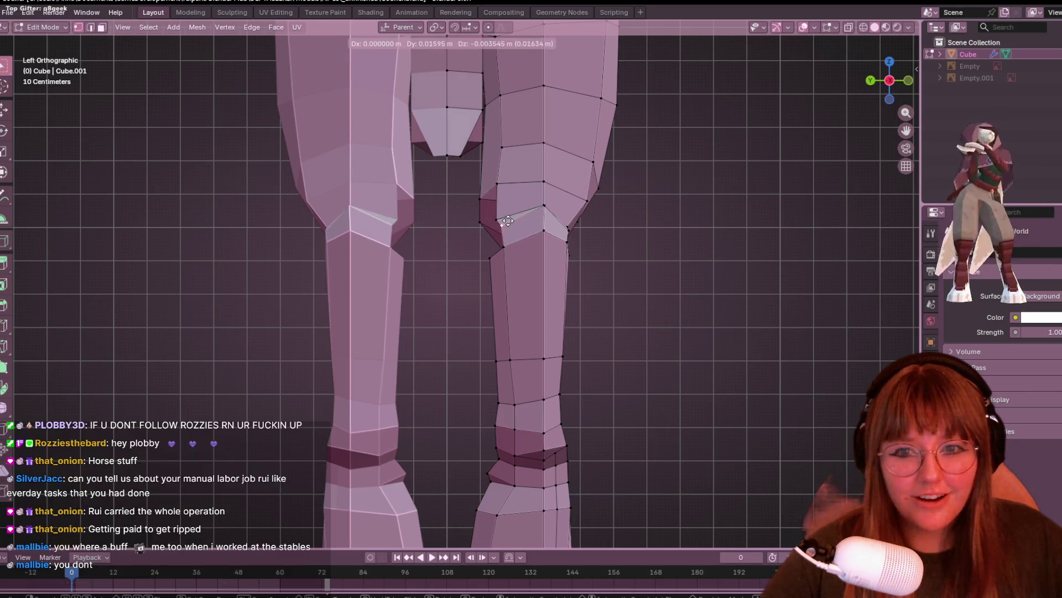
{"action": "key", "text": "g"}
{"action": "key", "text": "g"}
{"action": "left_click", "coordinate": [501, 215]}
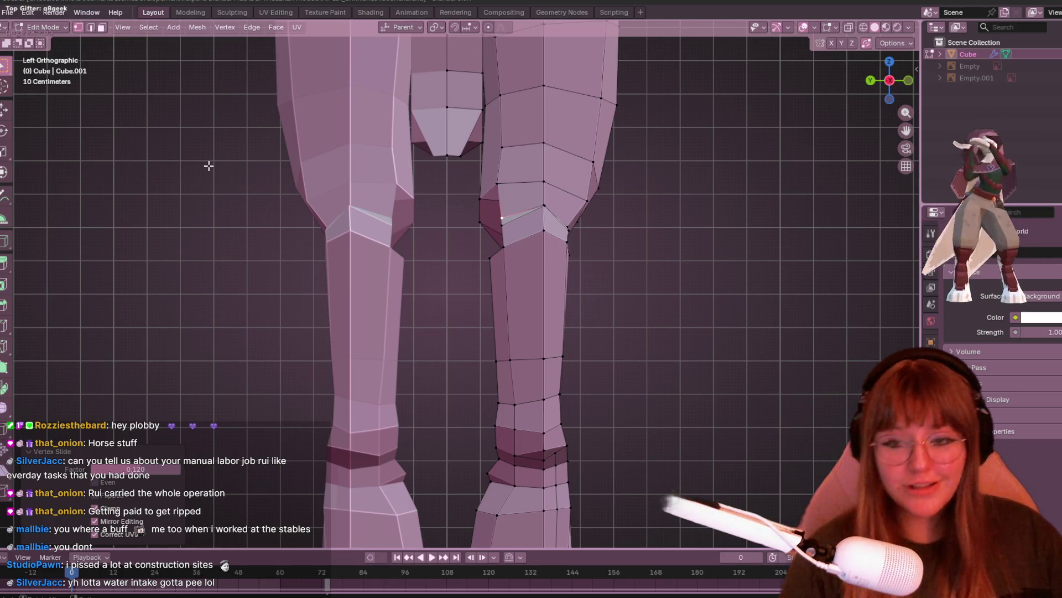
- Move another knee vertex to tighten the front knee crease, then orbit to check it
{"action": "scroll", "coordinate": [528, 181], "scroll_direction": "up", "scroll_amount": 1}
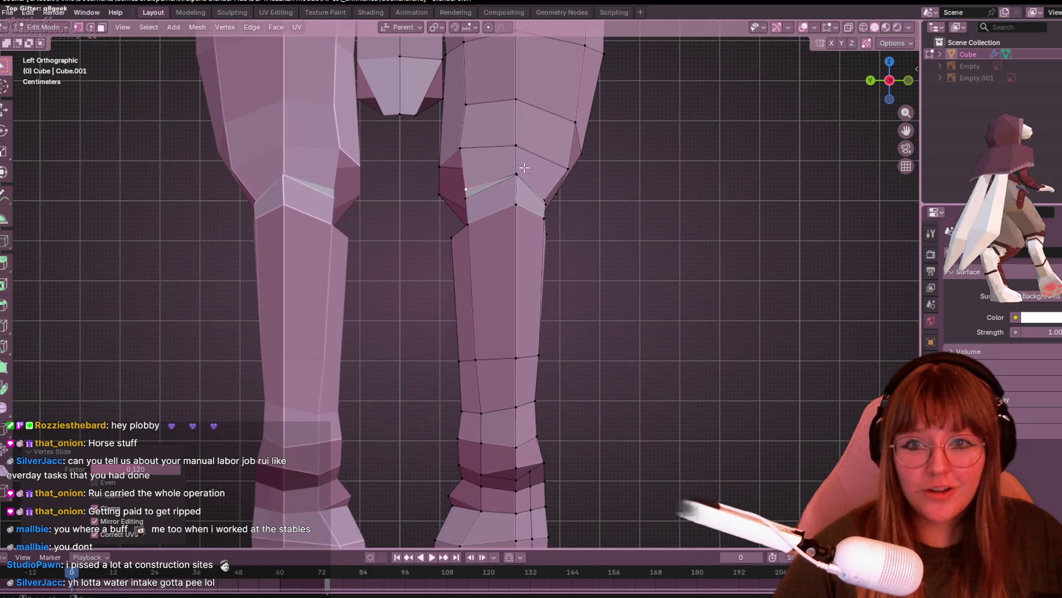
{"action": "left_click", "coordinate": [515, 167]}
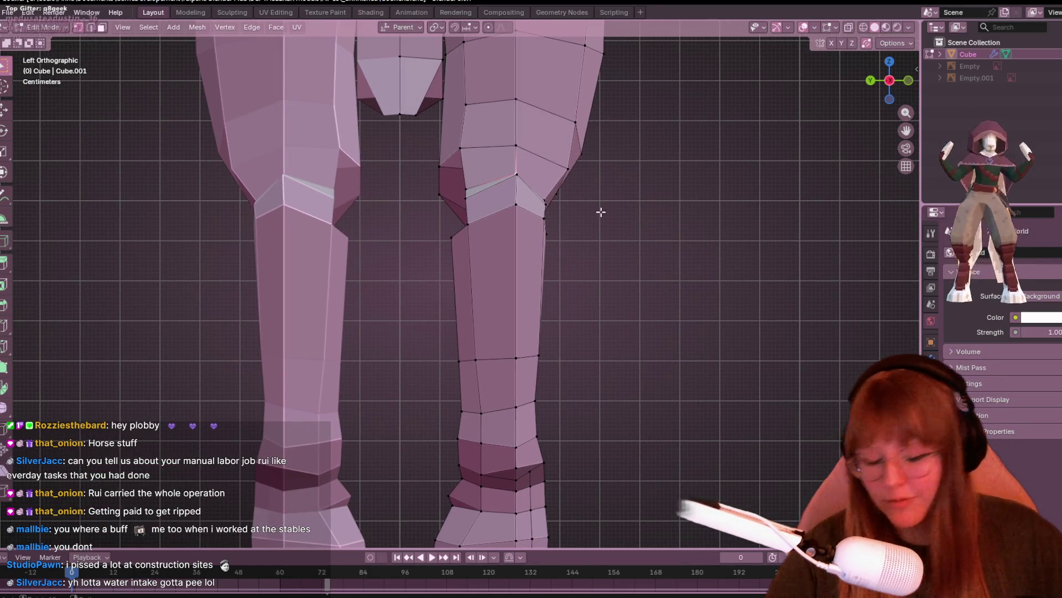
{"action": "scroll", "coordinate": [599, 214], "scroll_direction": "up", "scroll_amount": 2}
{"action": "middle_click_drag", "start_coordinate": [482, 111], "coordinate": [491, 143], "text": "shift"}
{"action": "key", "text": "g"}
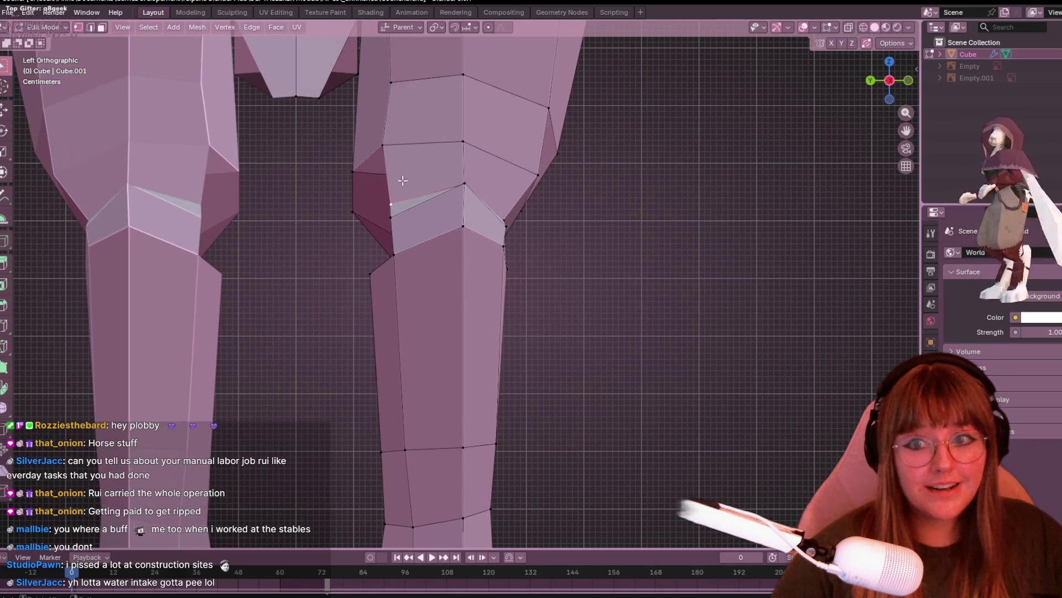
{"action": "left_click", "coordinate": [393, 207]}
{"action": "mouse_move", "coordinate": [393, 207]}
{"action": "middle_mouse_down", "text": "shift"}
{"action": "mouse_move", "coordinate": [474, 106]}
{"action": "mouse_move", "coordinate": [423, 129]}
{"action": "middle_mouse_up", "text": "shift"}
{"action": "middle_click_drag", "start_coordinate": [375, 272], "coordinate": [424, 231]}
{"action": "mouse_move", "coordinate": [553, 223]}
{"action": "middle_mouse_down"}
{"action": "mouse_move", "coordinate": [511, 208]}
{"action": "mouse_move", "coordinate": [531, 211]}
{"action": "middle_mouse_up"}
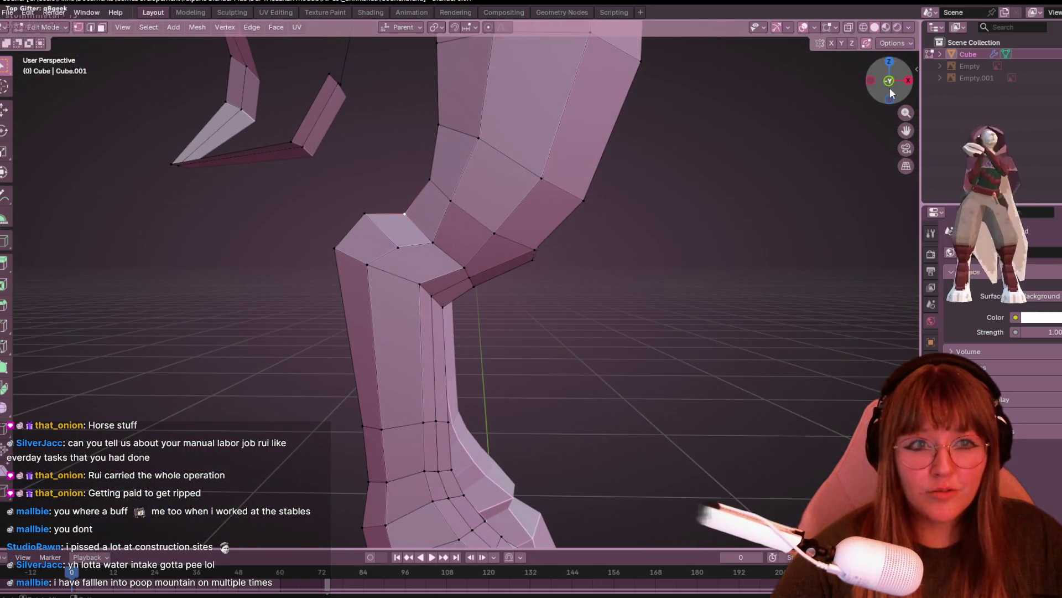
- In Front Orthographic view, shift a joint vertex slightly up and slide a knee vertex along its edge
{"action": "left_click", "coordinate": [885, 83]}
{"action": "key", "text": "g"}
{"action": "left_click", "coordinate": [450, 247]}
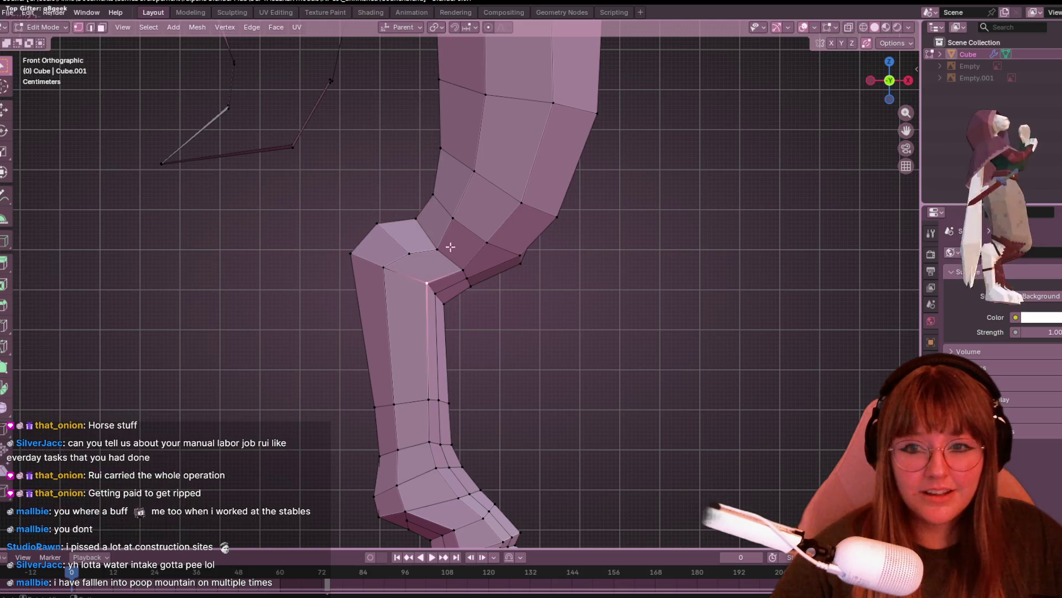
{"action": "key", "text": "g"}
{"action": "key", "text": "g"}
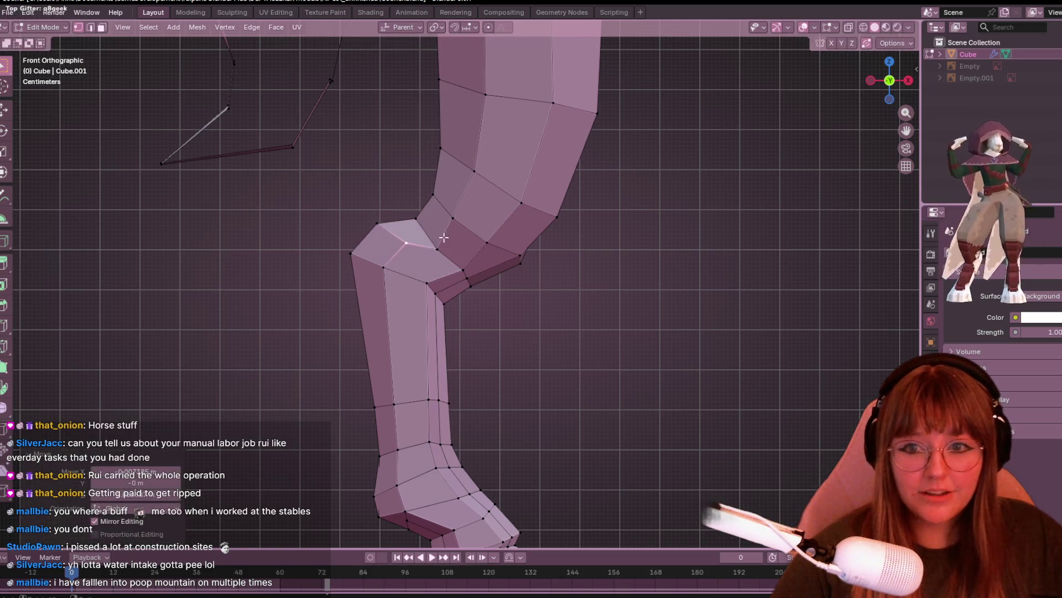
{"action": "left_click", "coordinate": [459, 237]}
{"action": "mouse_move", "coordinate": [422, 279]}
{"action": "middle_mouse_down"}
{"action": "mouse_move", "coordinate": [557, 367]}
{"action": "mouse_move", "coordinate": [541, 332]}
{"action": "mouse_move", "coordinate": [364, 275]}
{"action": "mouse_move", "coordinate": [556, 353]}
{"action": "mouse_move", "coordinate": [545, 280]}
{"action": "middle_mouse_up"}
- In Right Orthographic view, move the vertex below the knee about 0.016 m in Y and 0.016 m down
{"action": "key", "text": "KP_3"}
{"action": "key", "text": "g"}
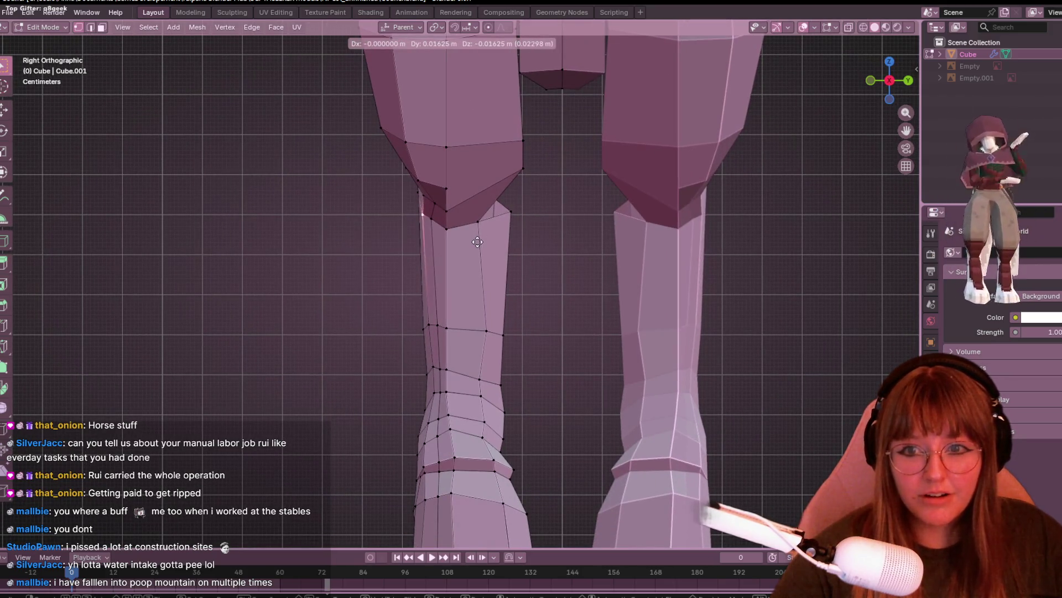
{"action": "left_click", "coordinate": [478, 242]}
{"action": "scroll", "coordinate": [494, 241], "scroll_direction": "down", "scroll_amount": 2}
{"action": "left_click", "coordinate": [494, 241]}
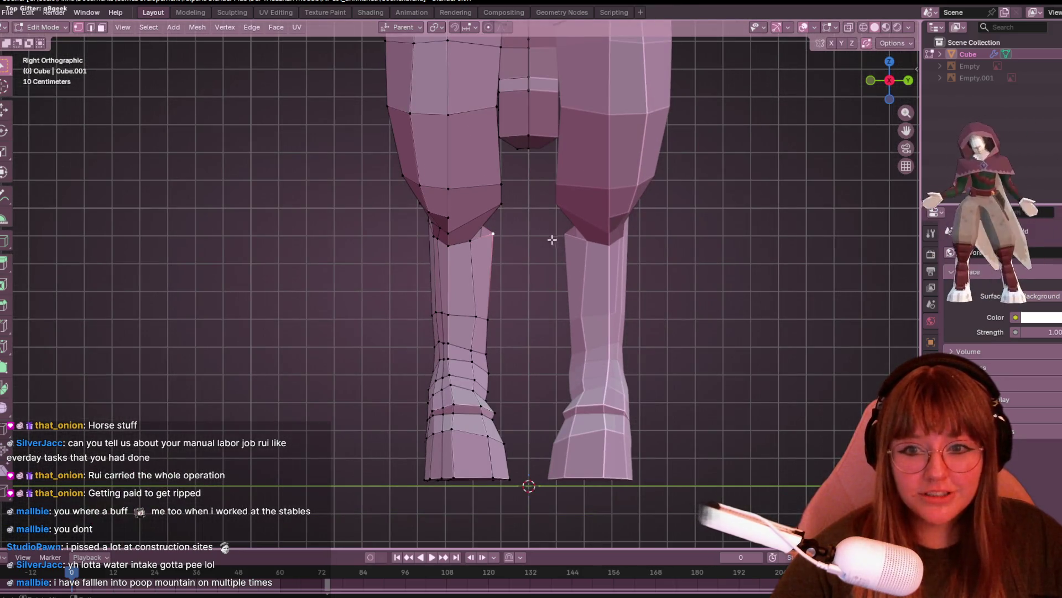
- Box-select the left hoof's vertices and orbit to inspect the hooves
{"action": "middle_click_drag", "start_coordinate": [592, 272], "coordinate": [592, 206], "text": "shift"}
{"action": "left_click_drag", "start_coordinate": [320, 290], "coordinate": [506, 475]}
{"action": "mouse_move", "coordinate": [380, 299]}
{"action": "left_mouse_down"}
{"action": "mouse_move", "coordinate": [397, 358]}
{"action": "mouse_move", "coordinate": [488, 463]}
{"action": "left_mouse_up"}
{"action": "mouse_move", "coordinate": [488, 462]}
{"action": "middle_mouse_down"}
{"action": "mouse_move", "coordinate": [742, 360]}
{"action": "mouse_move", "coordinate": [773, 429]}
{"action": "mouse_move", "coordinate": [771, 401]}
{"action": "mouse_move", "coordinate": [536, 413]}
{"action": "mouse_move", "coordinate": [465, 486]}
{"action": "middle_mouse_up"}
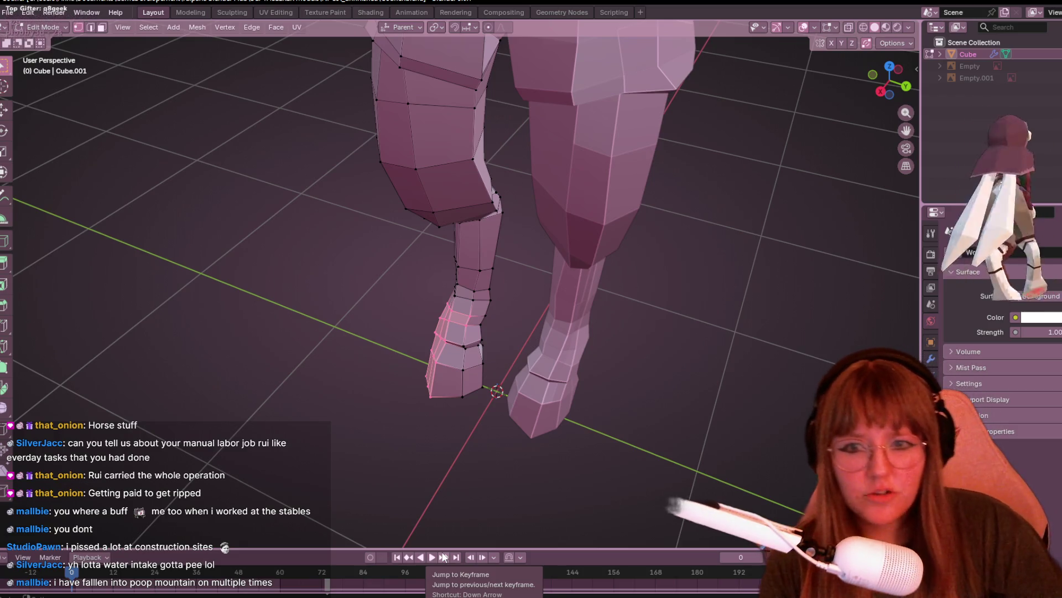
- Box-select the lower left leg and hoof and separate them into a new object
{"action": "middle_click_drag", "start_coordinate": [443, 512], "coordinate": [709, 287]}
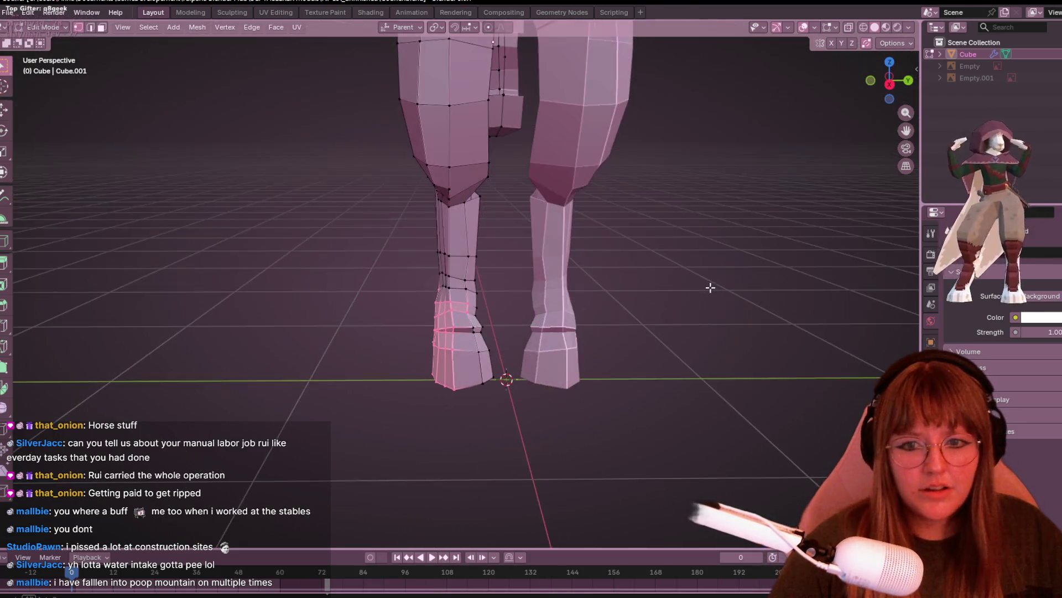
{"action": "left_click", "coordinate": [890, 84]}
{"action": "left_click_drag", "start_coordinate": [387, 199], "coordinate": [497, 425]}
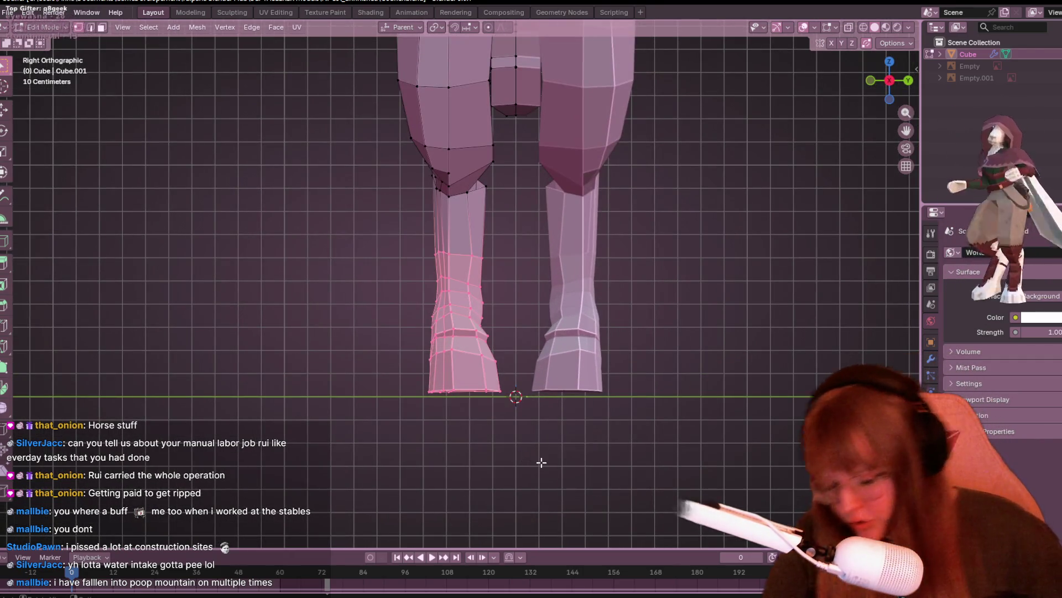
{"action": "key", "text": "p"}
{"action": "left_click", "coordinate": [542, 461]}
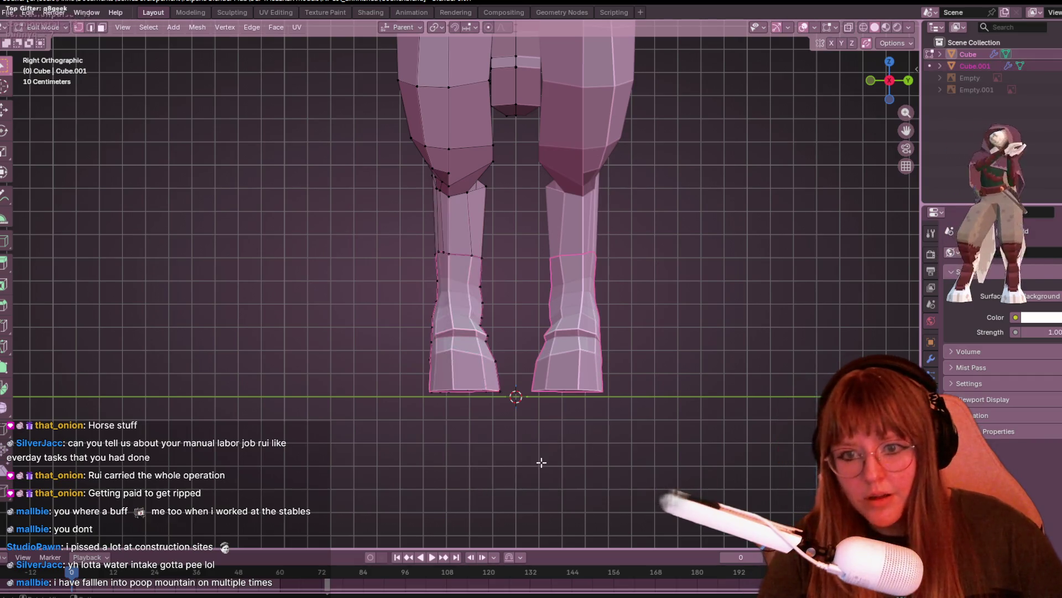
{"action": "key", "text": "Tab"}
- Select the separated hoof piece, join it back into the body with Ctrl+J, and re-enter Edit Mode
{"action": "left_click", "coordinate": [784, 312]}
{"action": "left_click", "coordinate": [473, 326]}
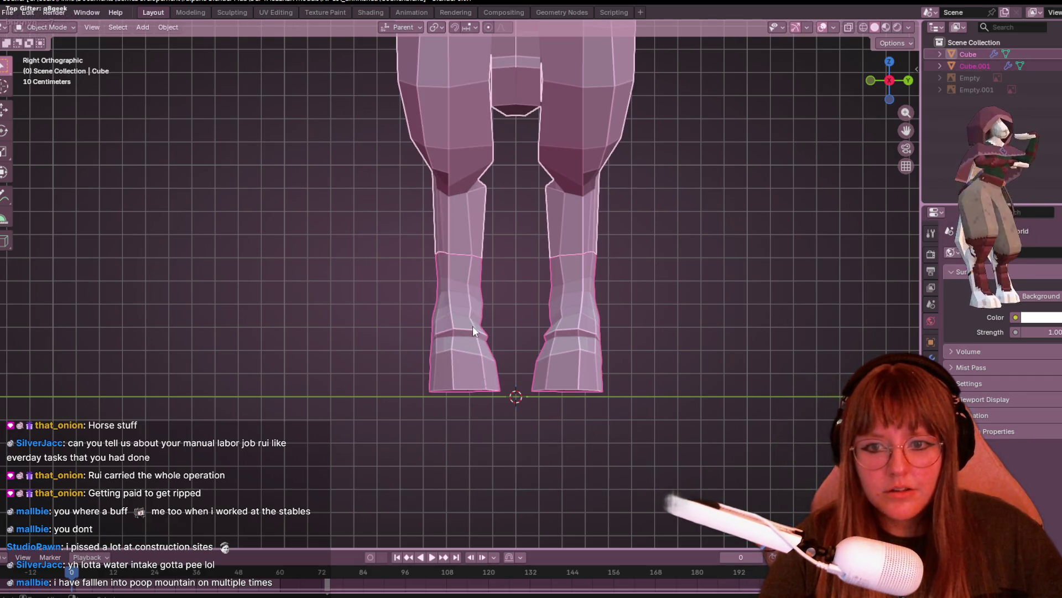
{"action": "key", "text": "ctrl+j"}
{"action": "key", "text": "Tab"}
{"action": "left_click", "coordinate": [531, 272]}
- With X-ray on in side view, separate the lower leg and hoof faces into a new object
{"action": "mouse_move", "coordinate": [531, 271]}
{"action": "middle_mouse_down"}
{"action": "mouse_move", "coordinate": [692, 227]}
{"action": "mouse_move", "coordinate": [684, 310]}
{"action": "middle_mouse_up"}
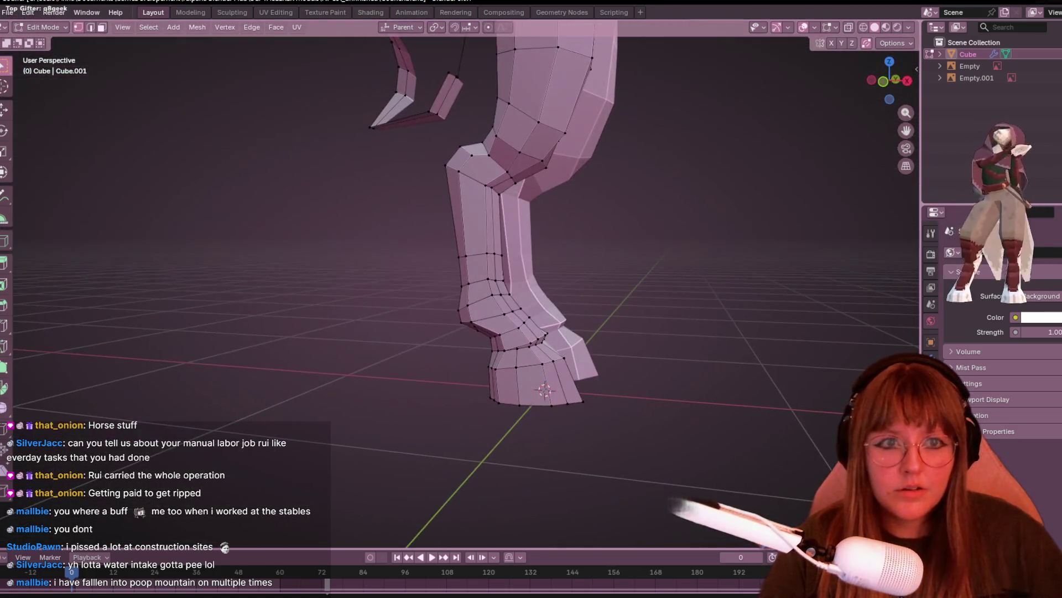
{"action": "left_click", "coordinate": [908, 81]}
{"action": "left_click", "coordinate": [848, 27]}
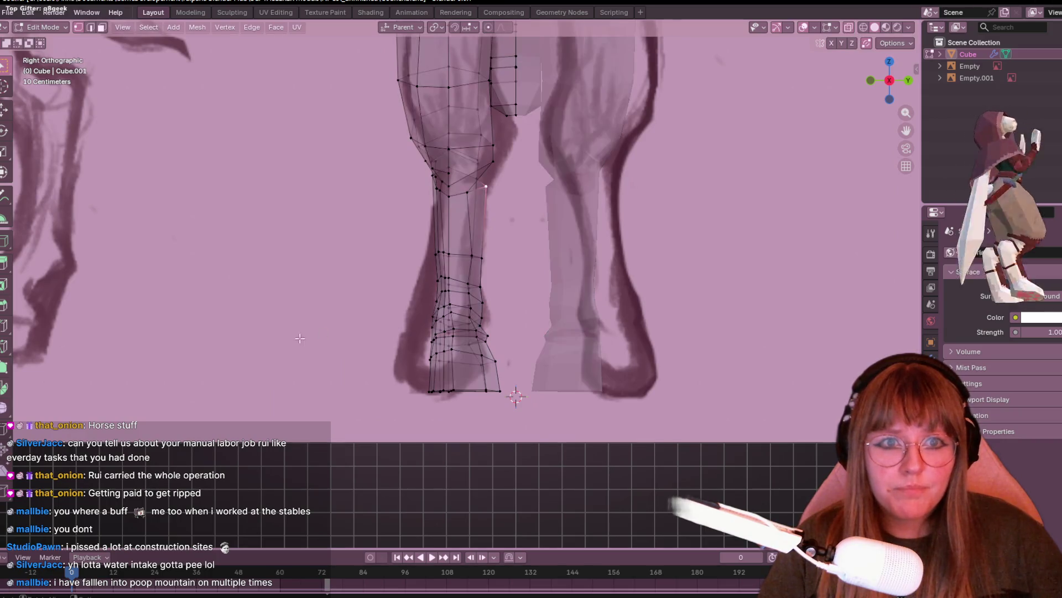
{"action": "left_click_drag", "start_coordinate": [413, 328], "coordinate": [508, 411]}
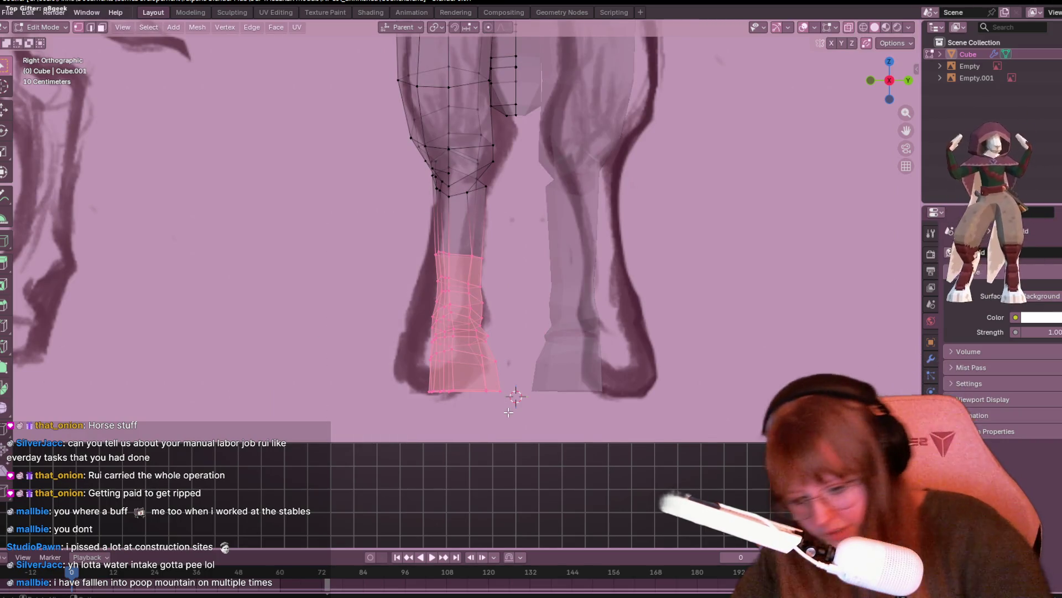
{"action": "key", "text": "p"}
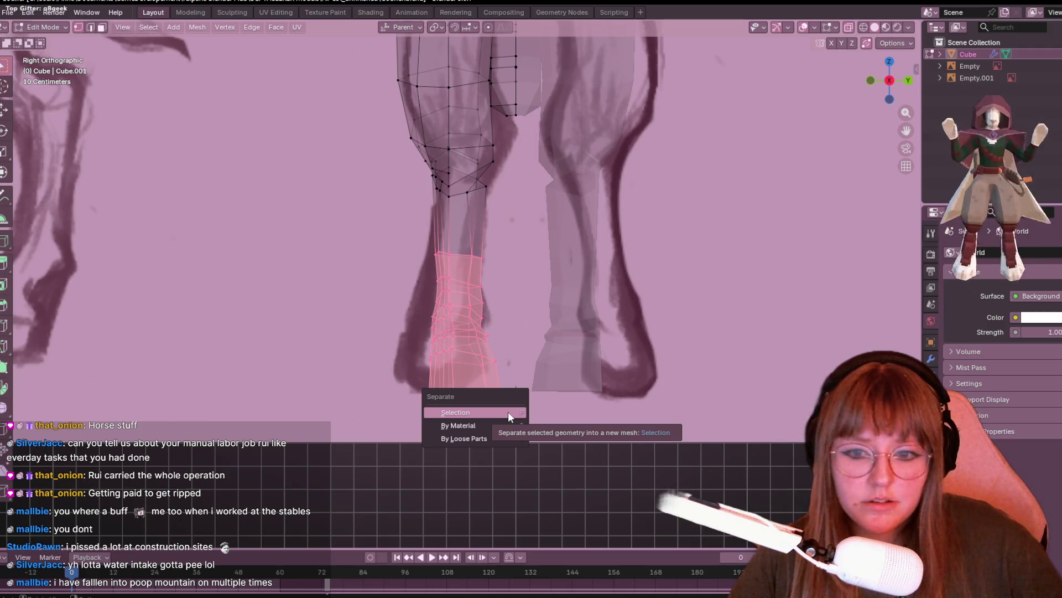
{"action": "left_click", "coordinate": [508, 410]}
{"action": "key", "text": "Tab"}
- Select the body and lower-leg pieces and join them into one mesh
{"action": "left_click", "coordinate": [473, 313]}
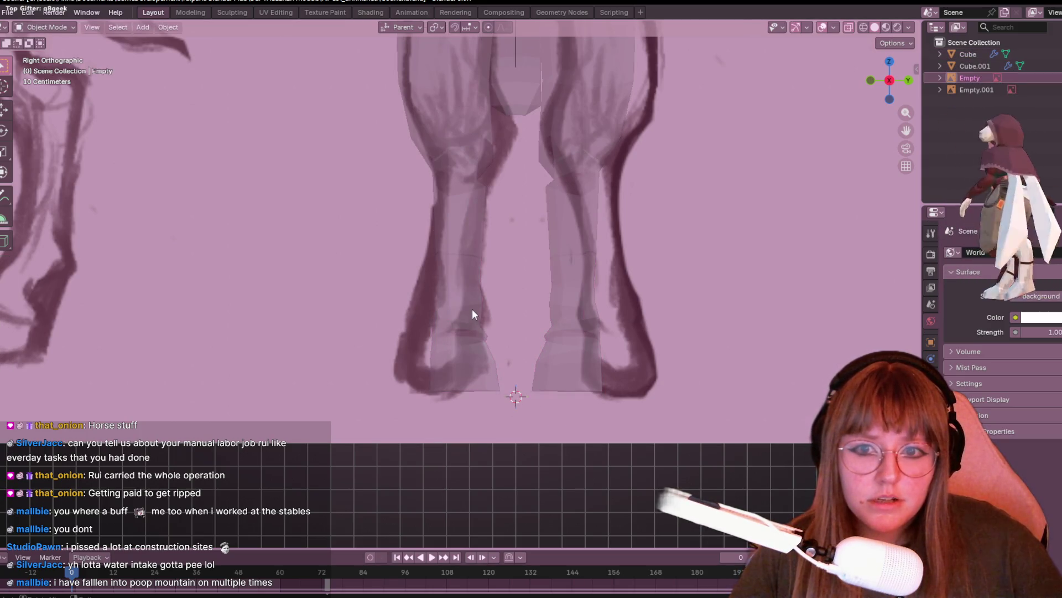
{"action": "left_click", "coordinate": [473, 311]}
{"action": "left_click", "coordinate": [473, 311], "text": "shift"}
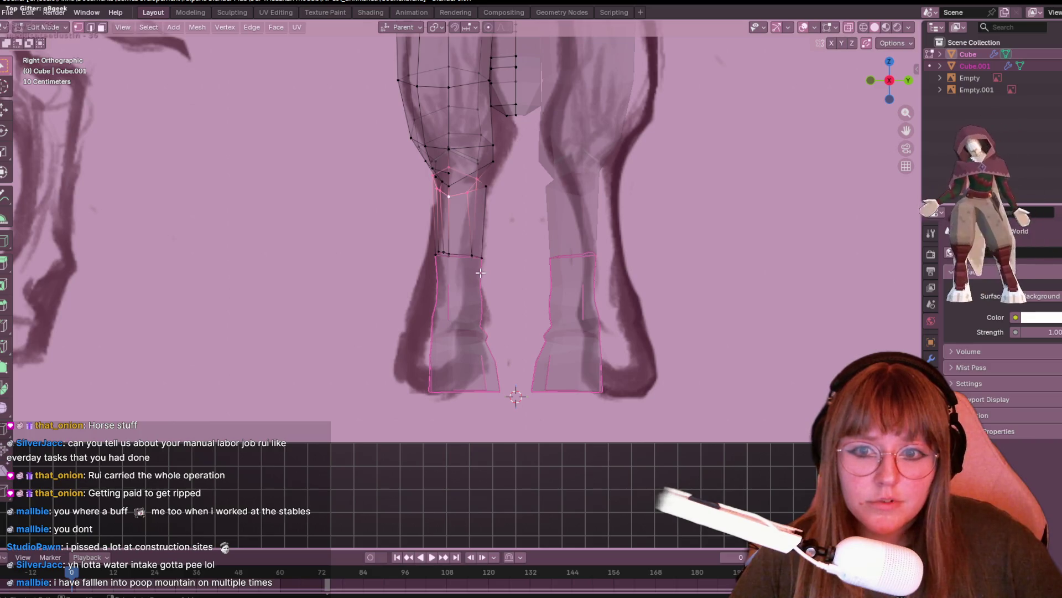
{"action": "key", "text": "Tab"}
{"action": "key", "text": "ctrl+j"}
{"action": "key", "text": "Tab"}
- Select the left hoof plus its linked shin and separate them into their own object, Cube.001
{"action": "left_click_drag", "start_coordinate": [399, 220], "coordinate": [541, 446]}
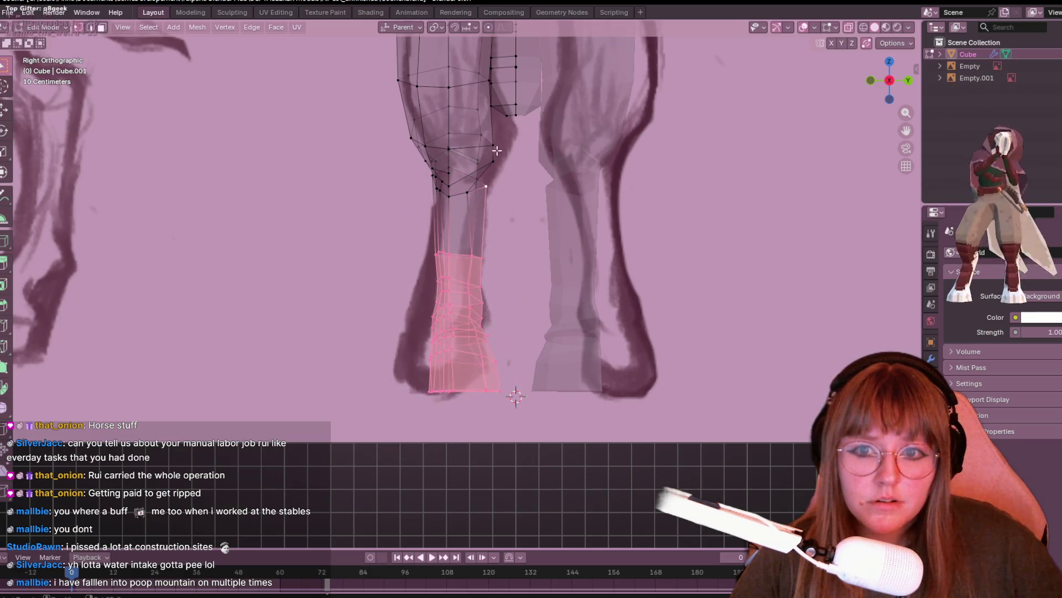
{"action": "key", "text": "l"}
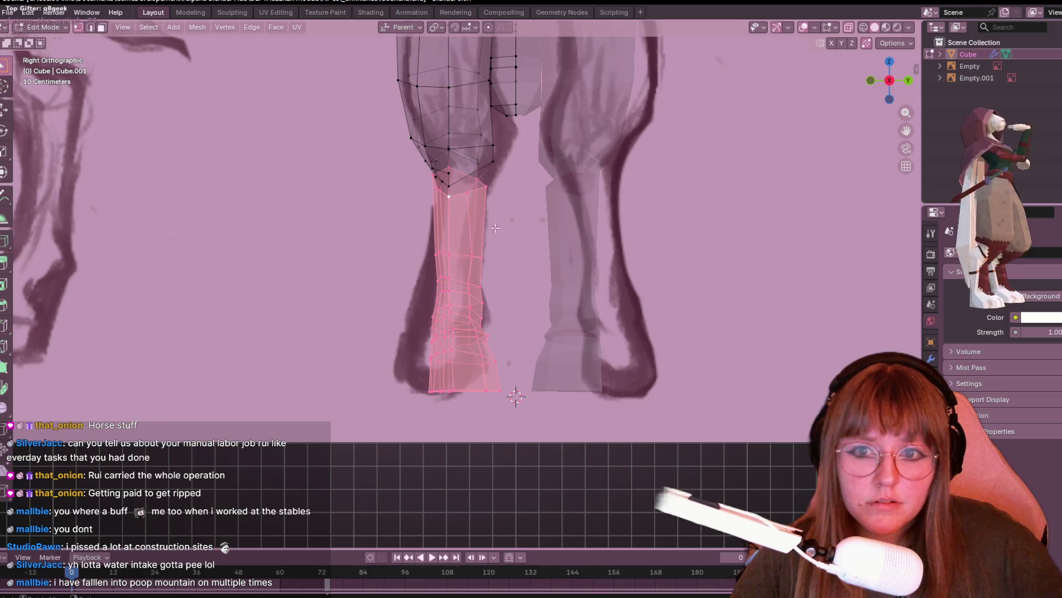
{"action": "key", "text": "p"}
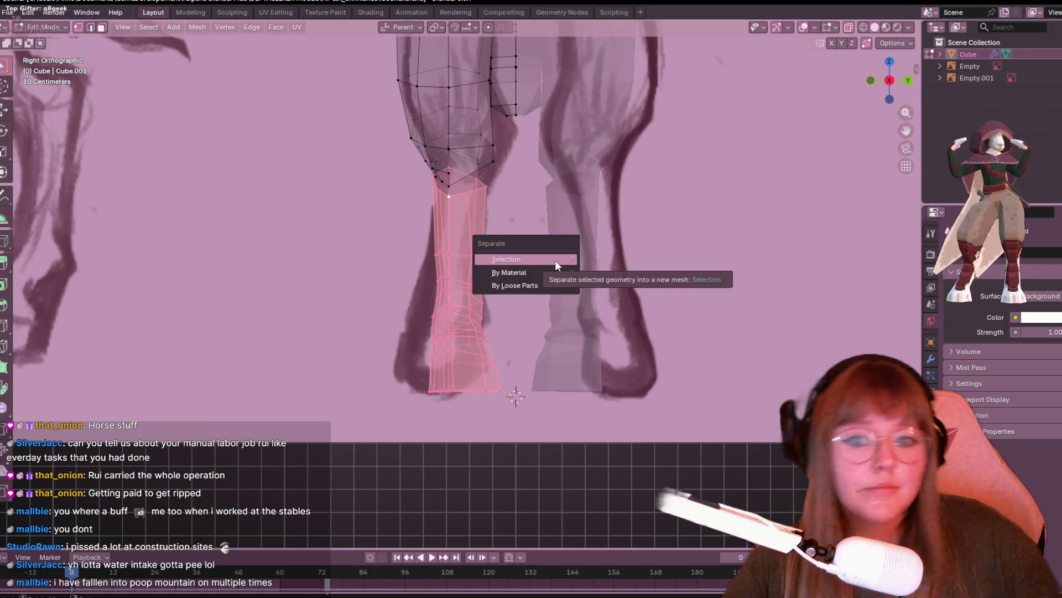
{"action": "left_click", "coordinate": [554, 260]}
{"action": "key", "text": "Tab"}
{"action": "left_click", "coordinate": [687, 230]}
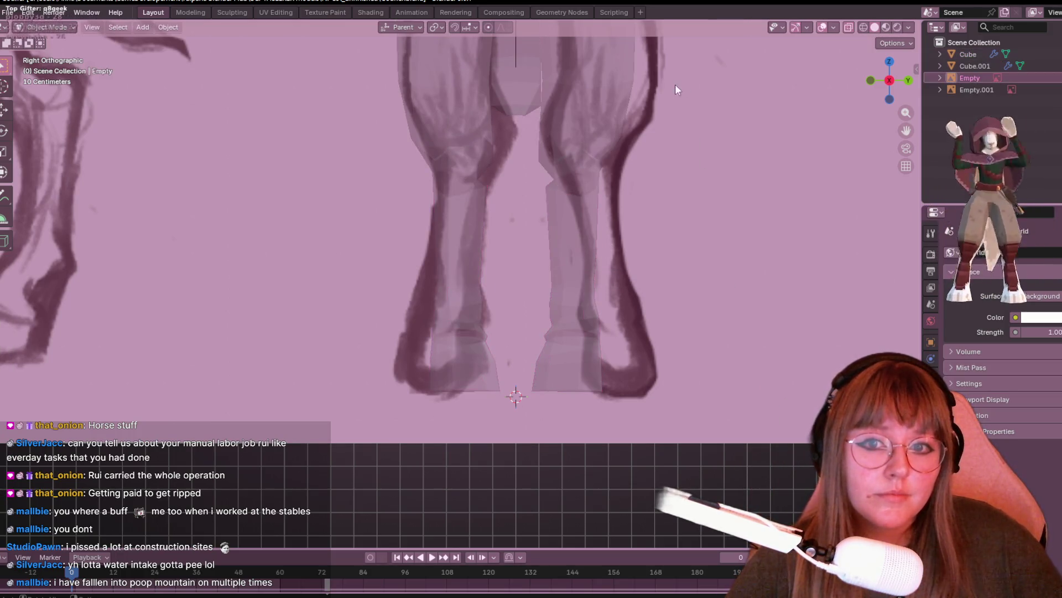
- Turn off X-ray and put the separated lower legs (Cube.001) into Edit Mode
{"action": "left_click", "coordinate": [852, 27]}
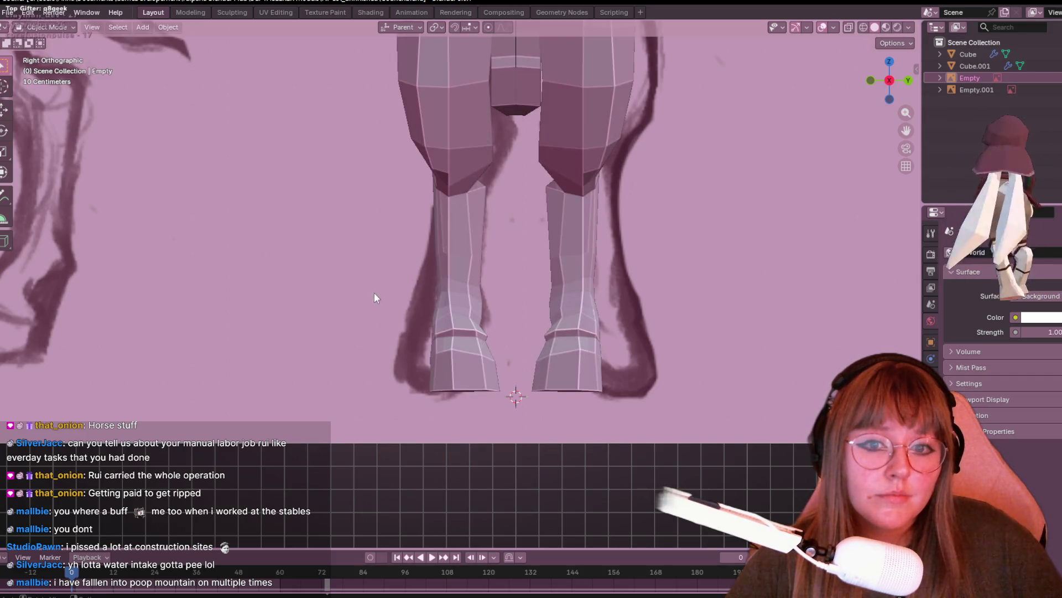
{"action": "left_click", "coordinate": [462, 251]}
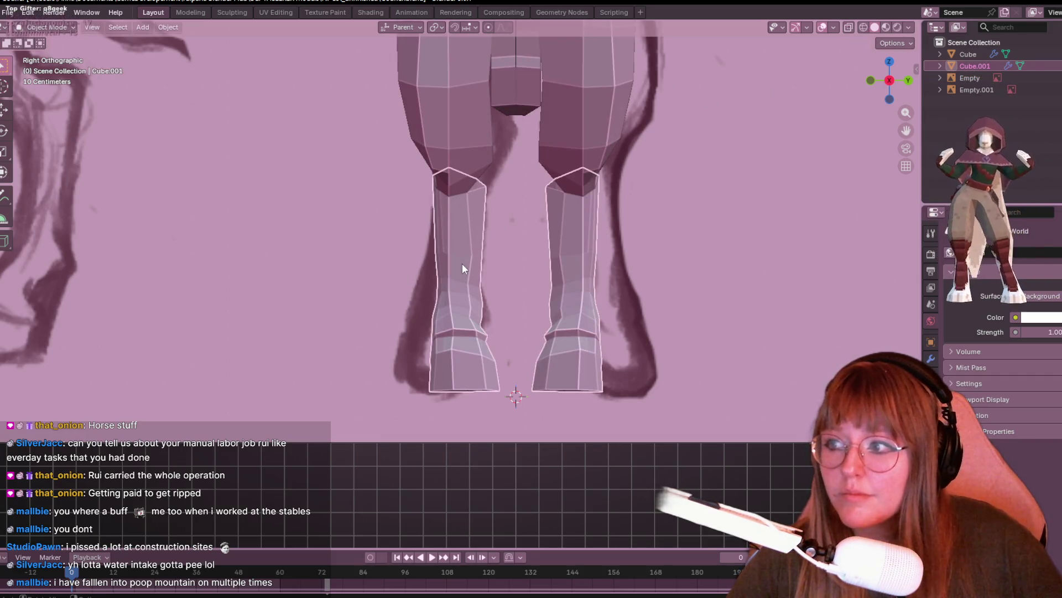
{"action": "key", "text": "Tab"}
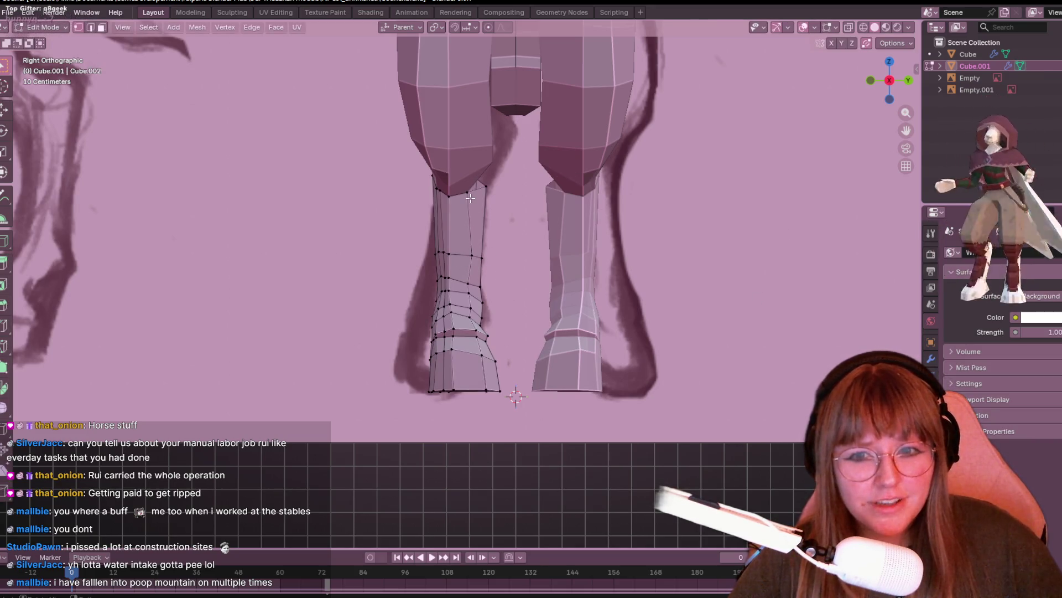
{"action": "left_click", "coordinate": [479, 349], "text": "alt"}
{"action": "key", "text": "alt+a"}
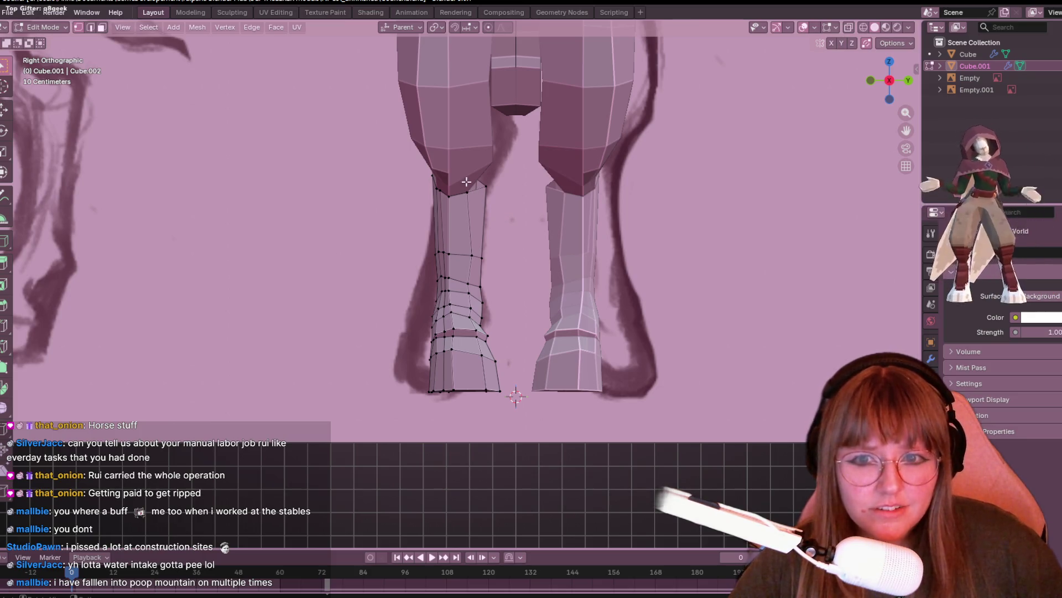
{"action": "mouse_move", "coordinate": [466, 181]}
{"action": "middle_mouse_down"}
{"action": "mouse_move", "coordinate": [590, 321]}
{"action": "mouse_move", "coordinate": [604, 417]}
{"action": "mouse_move", "coordinate": [766, 372]}
{"action": "mouse_move", "coordinate": [667, 398]}
{"action": "middle_mouse_up"}
- Delete the selected half of the lower-leg vertices and the stray vertex at the leg tip
{"action": "key", "text": "x"}
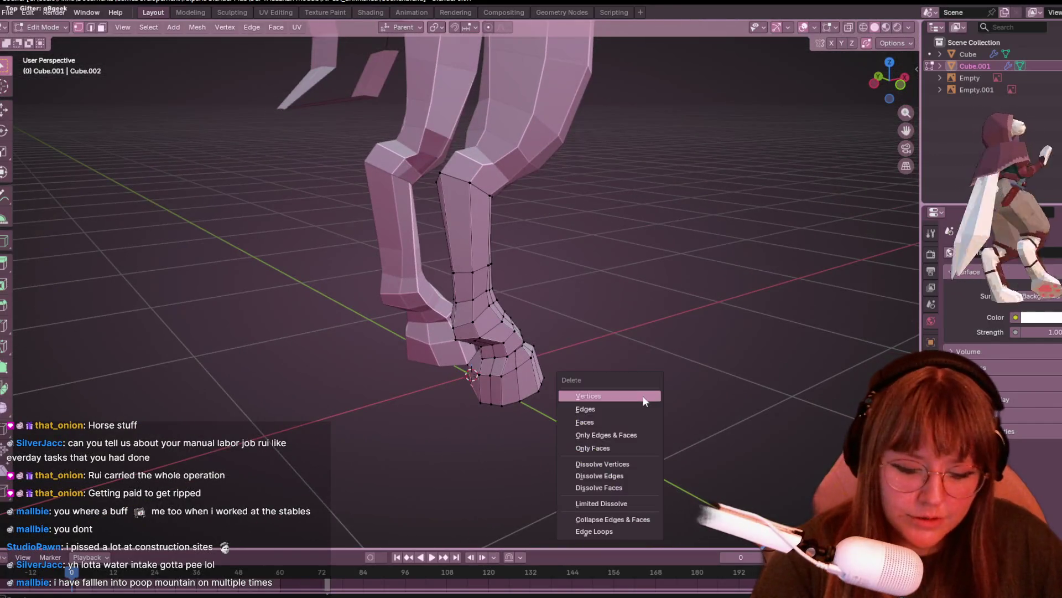
{"action": "left_click", "coordinate": [644, 398]}
{"action": "mouse_move", "coordinate": [718, 372]}
{"action": "middle_mouse_down"}
{"action": "mouse_move", "coordinate": [491, 403]}
{"action": "mouse_move", "coordinate": [507, 372]}
{"action": "middle_mouse_up"}
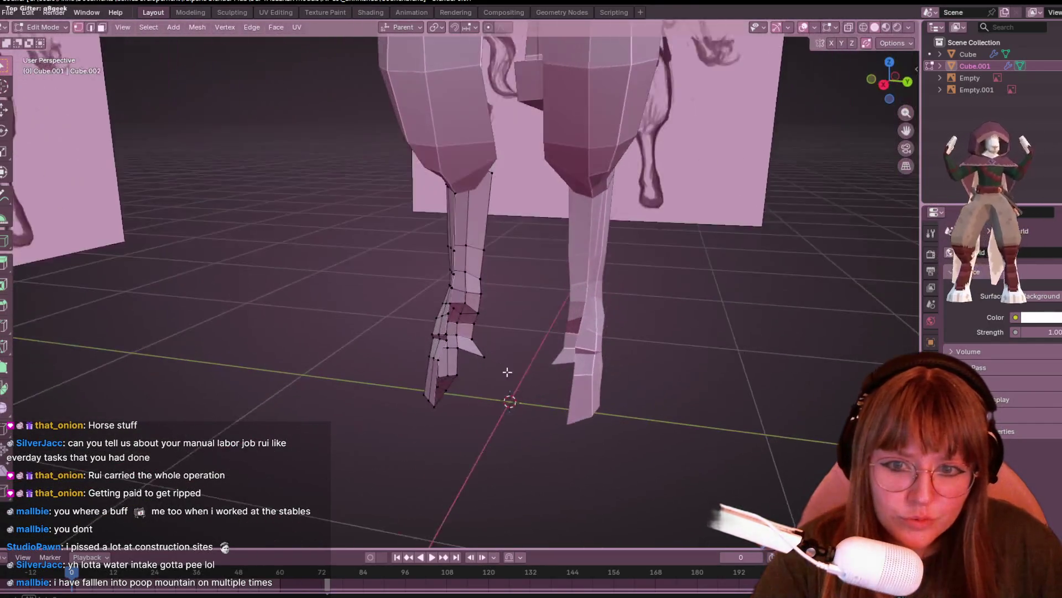
{"action": "key", "text": "KP_3"}
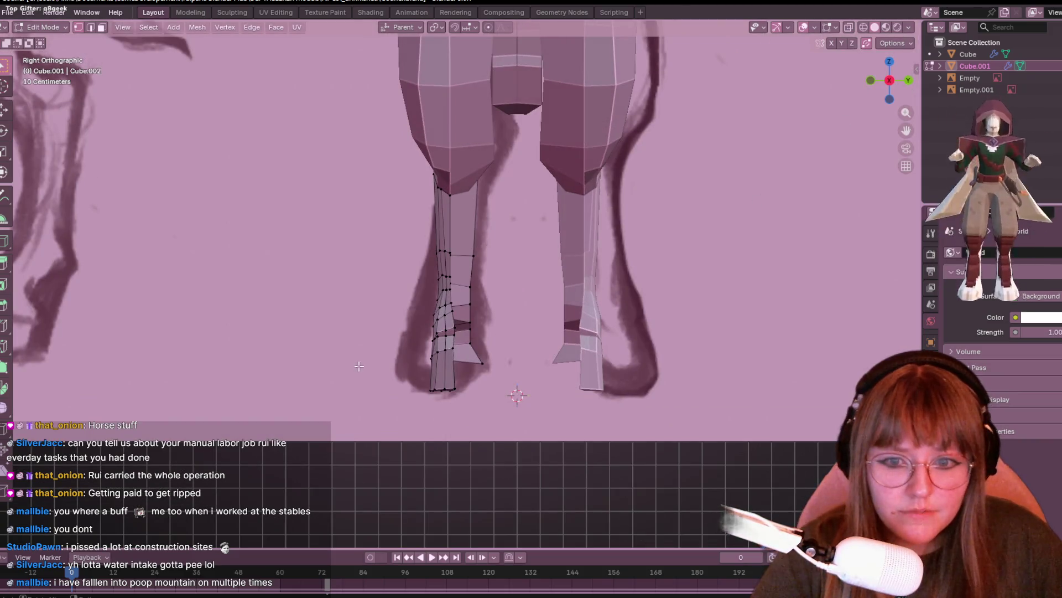
{"action": "left_click", "coordinate": [500, 378]}
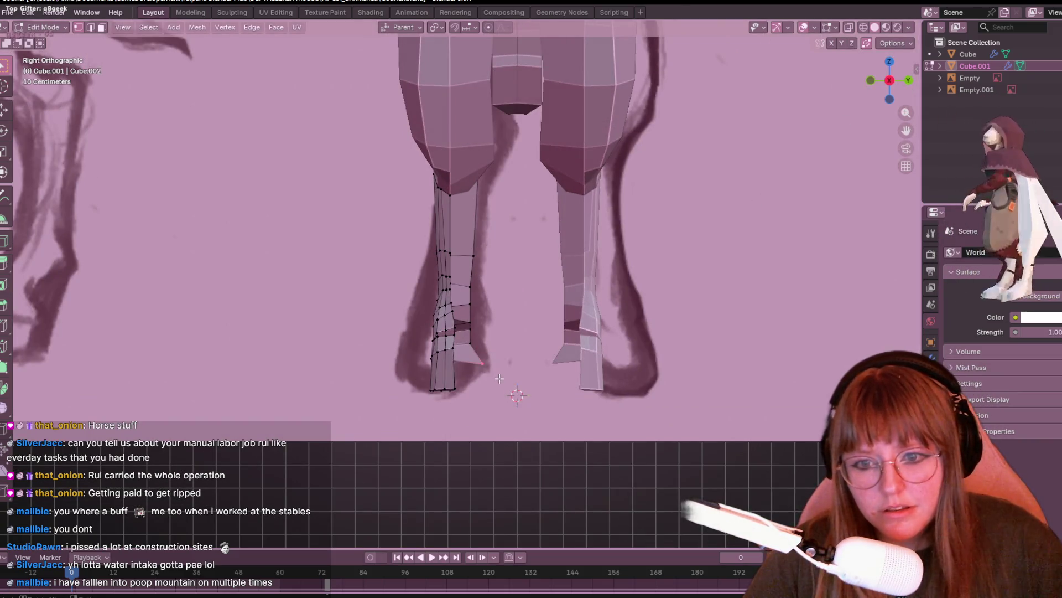
{"action": "key", "text": "x"}
{"action": "left_click", "coordinate": [499, 377]}
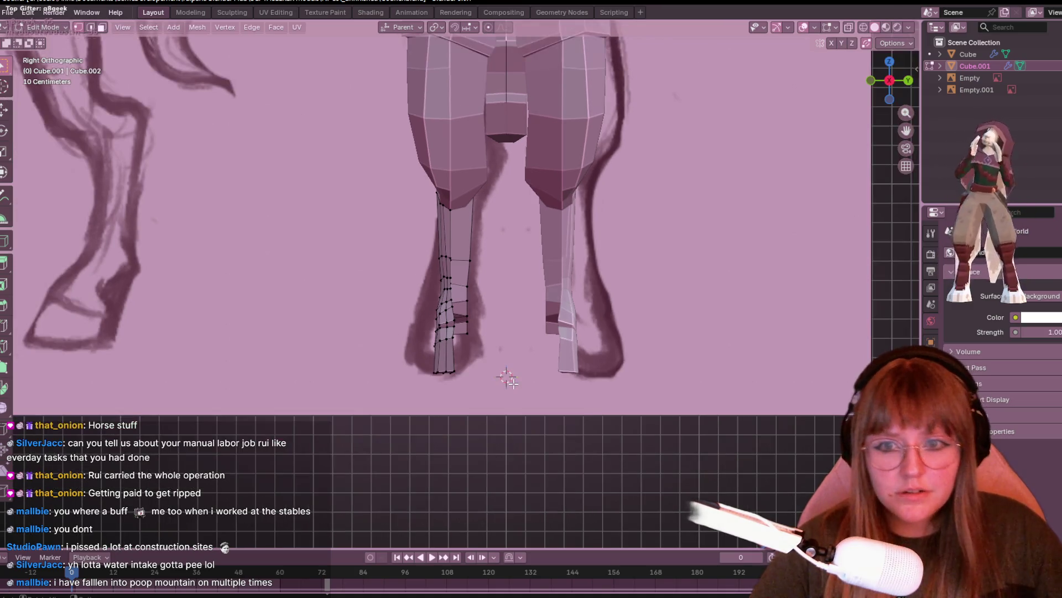
- Move the whole half-leg onto the centre line, checking the Mirror modifier settings
{"action": "key", "text": "a"}
{"action": "key", "text": "g"}
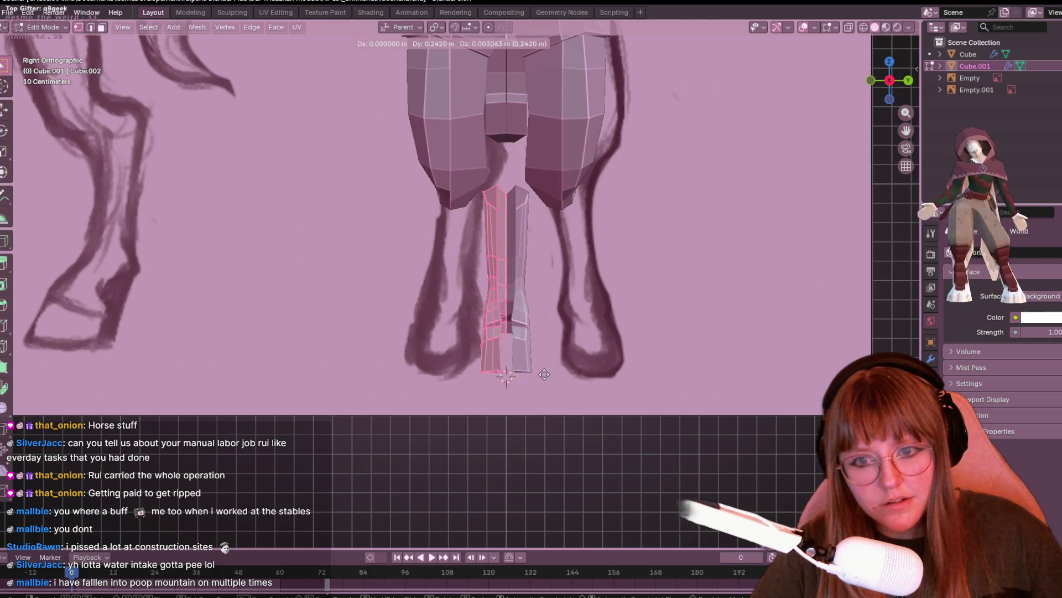
{"action": "left_click", "coordinate": [544, 371]}
{"action": "left_click", "coordinate": [932, 360]}
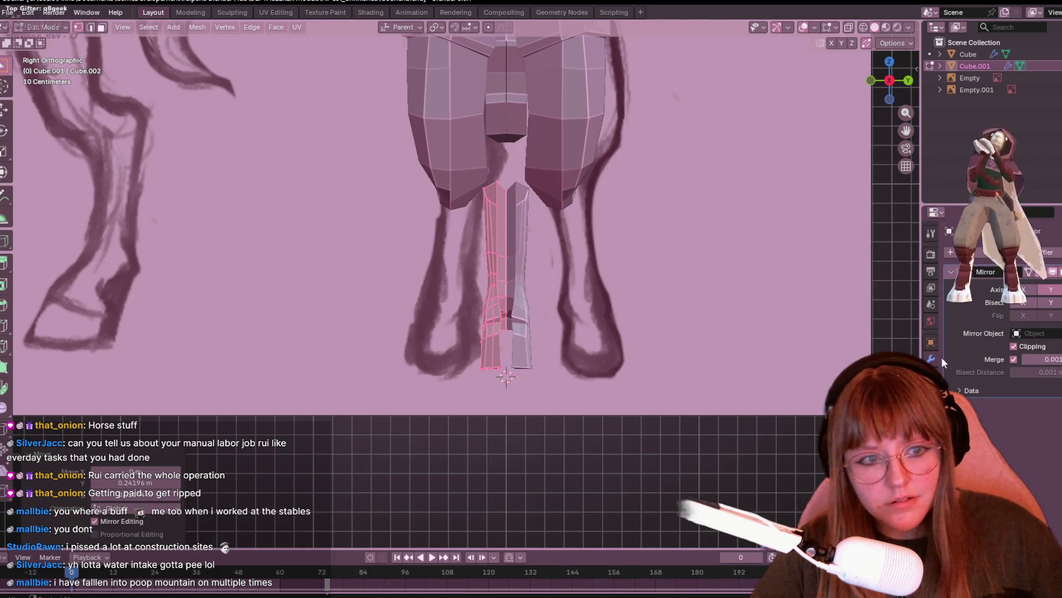
{"action": "key", "text": "g"}
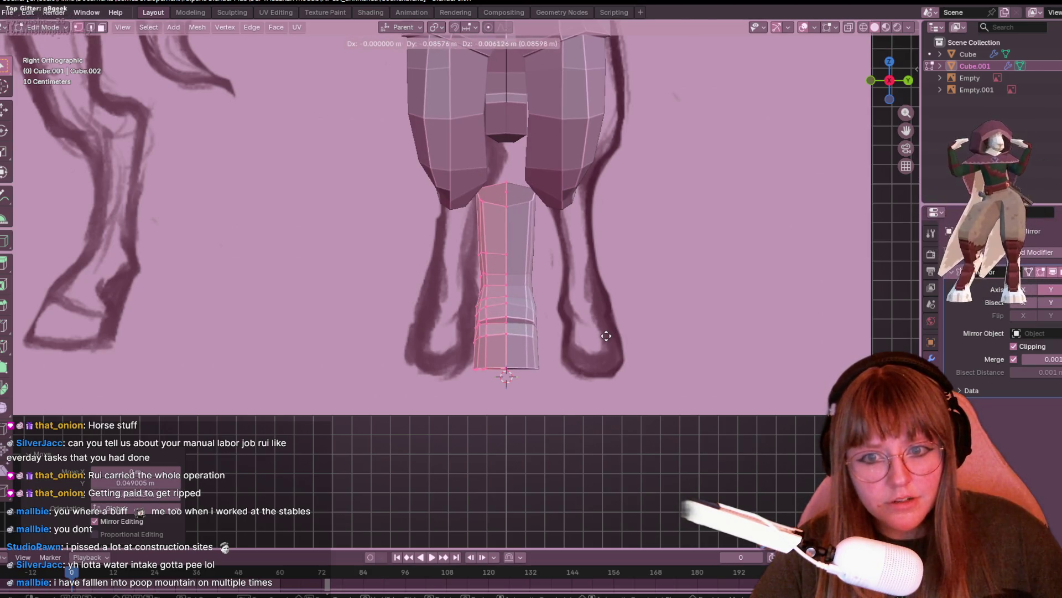
{"action": "left_click", "coordinate": [607, 336]}
{"action": "scroll", "coordinate": [607, 332], "scroll_direction": "up", "scroll_amount": 3}
{"action": "key", "text": "g"}
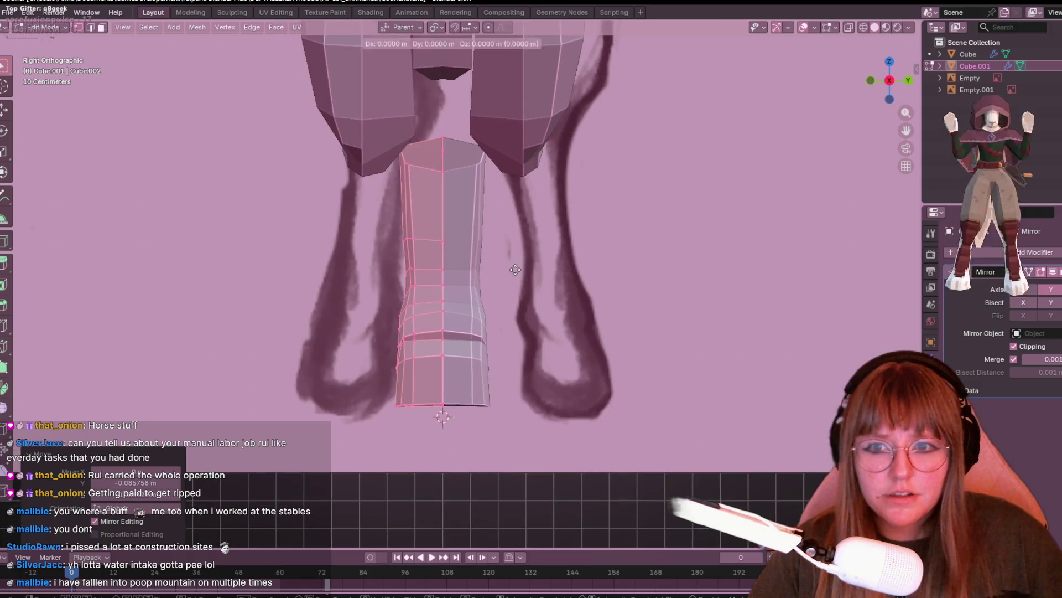
{"action": "left_click", "coordinate": [522, 273]}
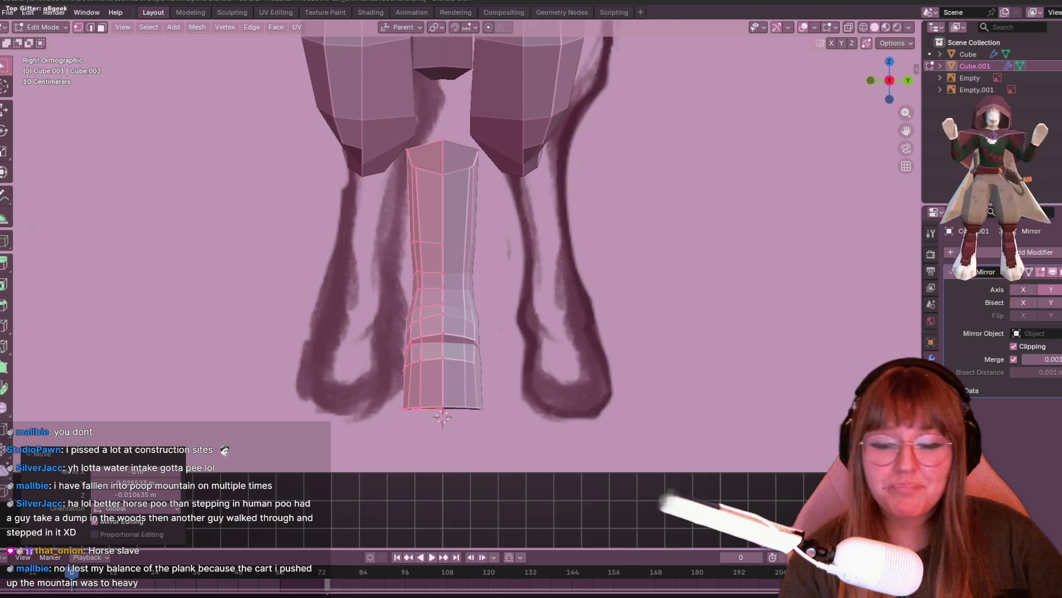
- Turn X-ray off, go to Front view and hide the reference drawing behind the hoof
{"action": "scroll", "coordinate": [472, 288], "scroll_direction": "up", "scroll_amount": 2}
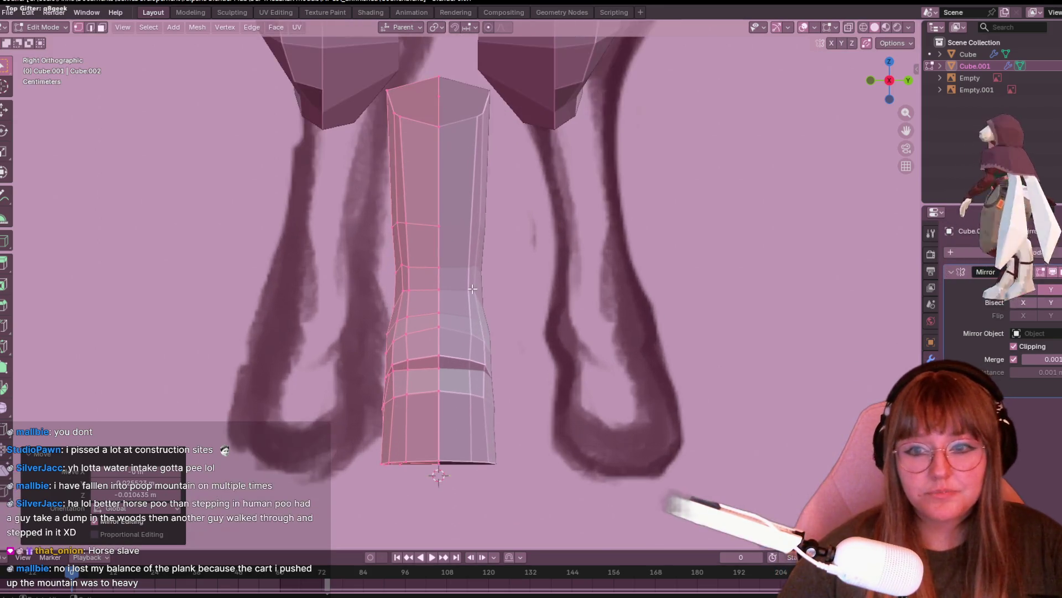
{"action": "middle_click_drag", "start_coordinate": [472, 289], "coordinate": [502, 250], "text": "shift"}
{"action": "left_click", "coordinate": [892, 43]}
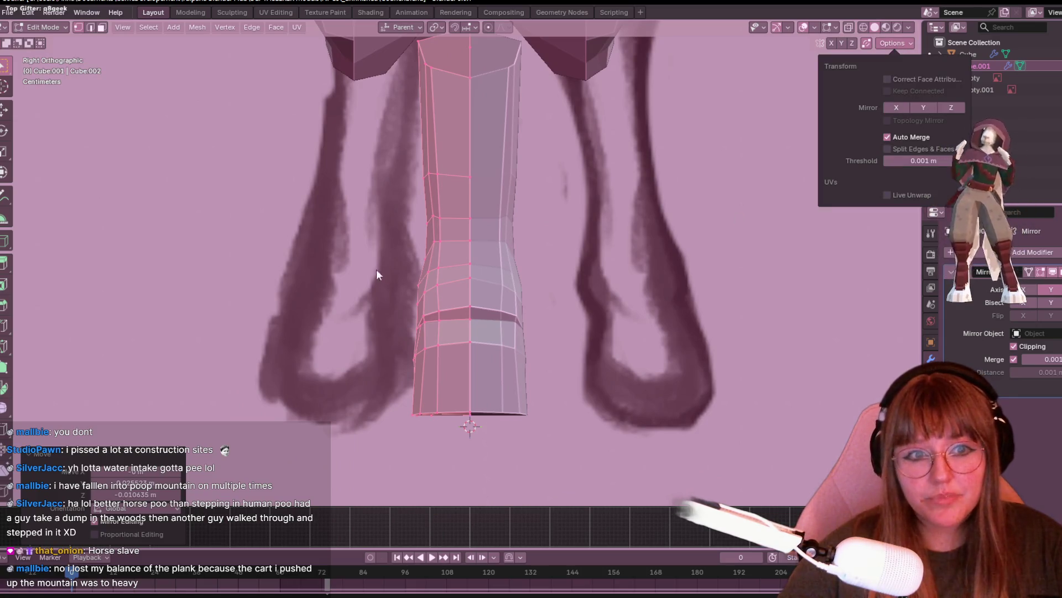
{"action": "key", "text": "alt+z"}
{"action": "mouse_move", "coordinate": [377, 269]}
{"action": "middle_mouse_down"}
{"action": "mouse_move", "coordinate": [504, 320]}
{"action": "mouse_move", "coordinate": [664, 296]}
{"action": "middle_mouse_up"}
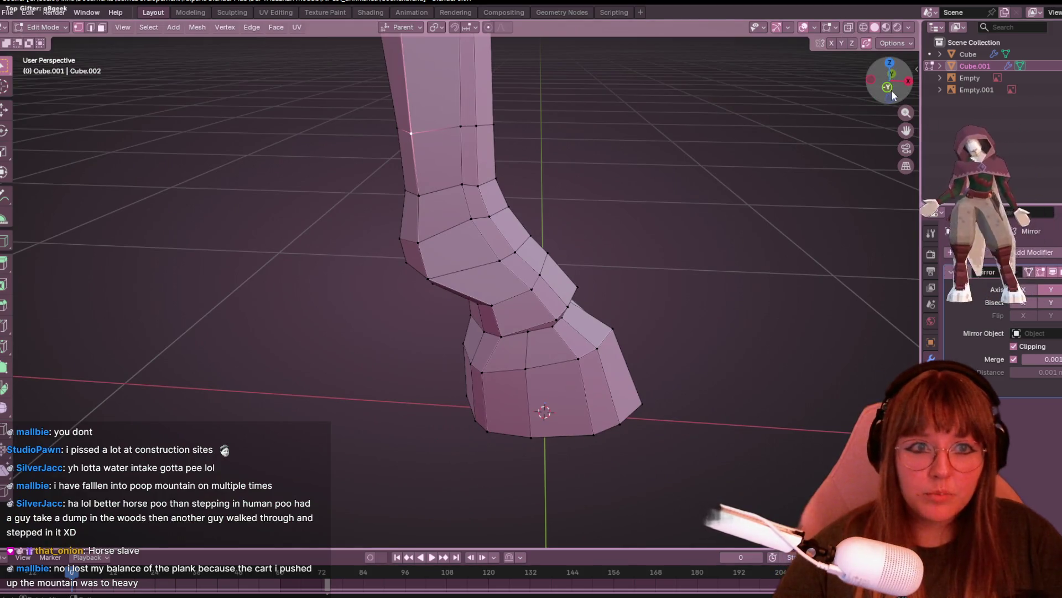
{"action": "left_click", "coordinate": [891, 93]}
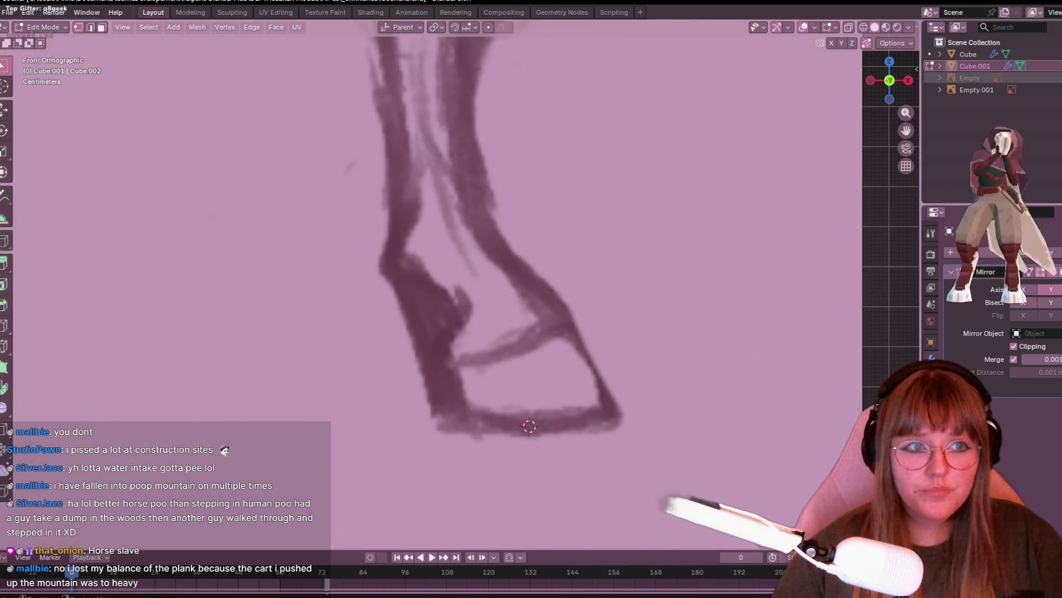
{"action": "key", "text": "h"}
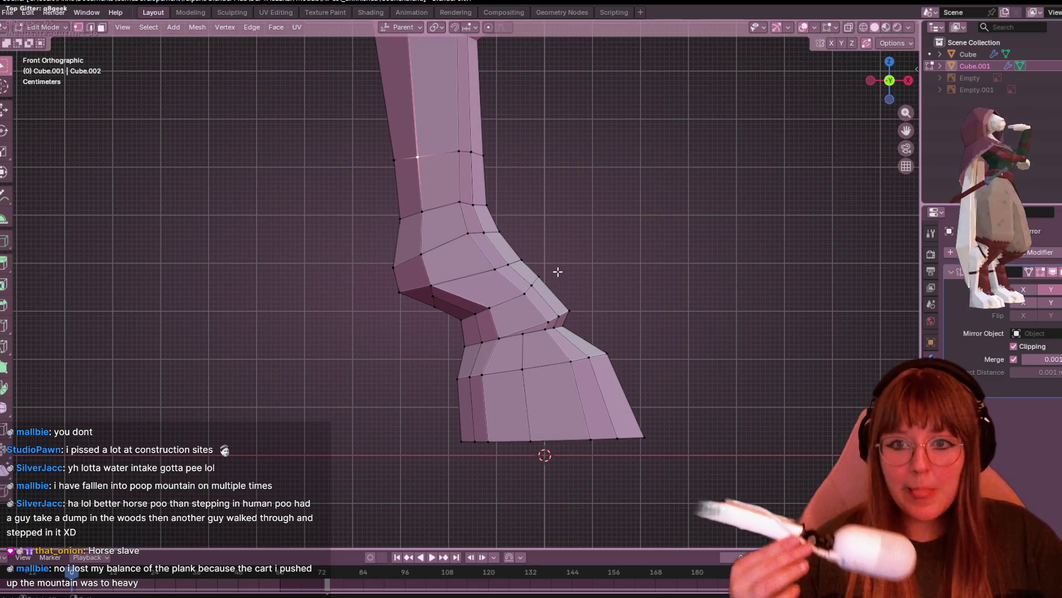
- Re-enable X-ray and box-select the pastern vertices above the hoof
{"action": "scroll", "coordinate": [577, 280], "scroll_direction": "down", "scroll_amount": 1}
{"action": "middle_click_drag", "start_coordinate": [579, 297], "coordinate": [583, 265], "text": "shift"}
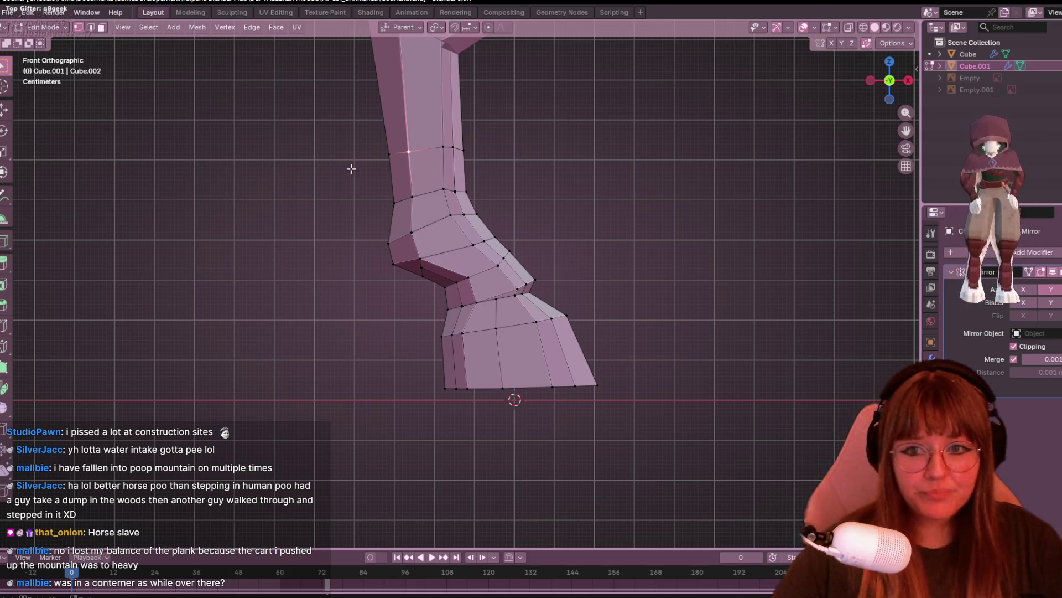
{"action": "left_click", "coordinate": [848, 33]}
{"action": "mouse_move", "coordinate": [354, 135]}
{"action": "left_mouse_down"}
{"action": "mouse_move", "coordinate": [423, 233]}
{"action": "mouse_move", "coordinate": [498, 268]}
{"action": "left_mouse_up"}
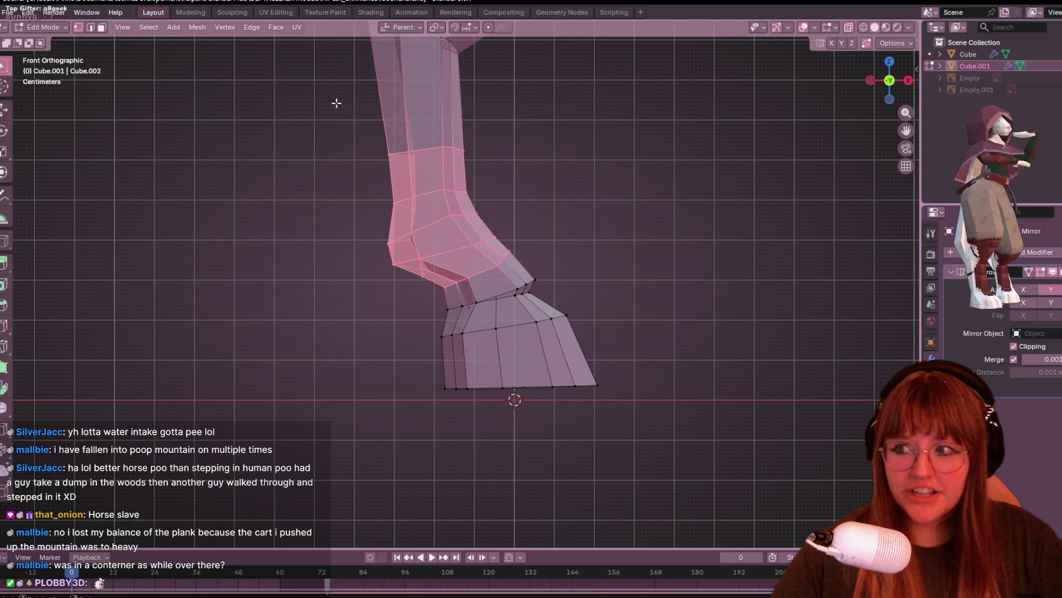
- Move the selected pastern vertices to a new position above the hoof
{"action": "middle_click_drag", "start_coordinate": [399, 104], "coordinate": [363, 102], "text": "shift"}
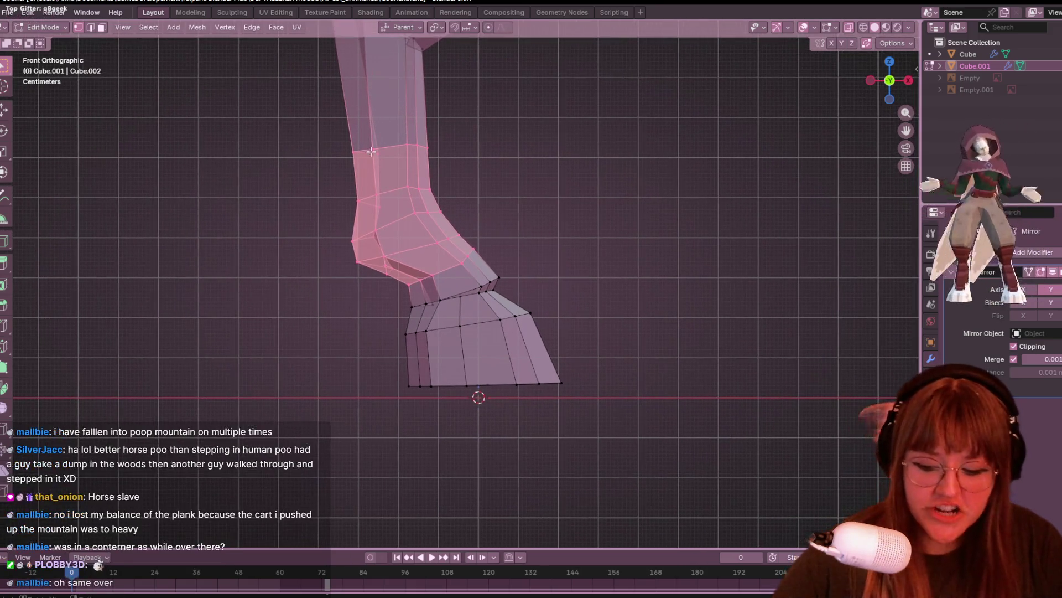
{"action": "key", "text": "g"}
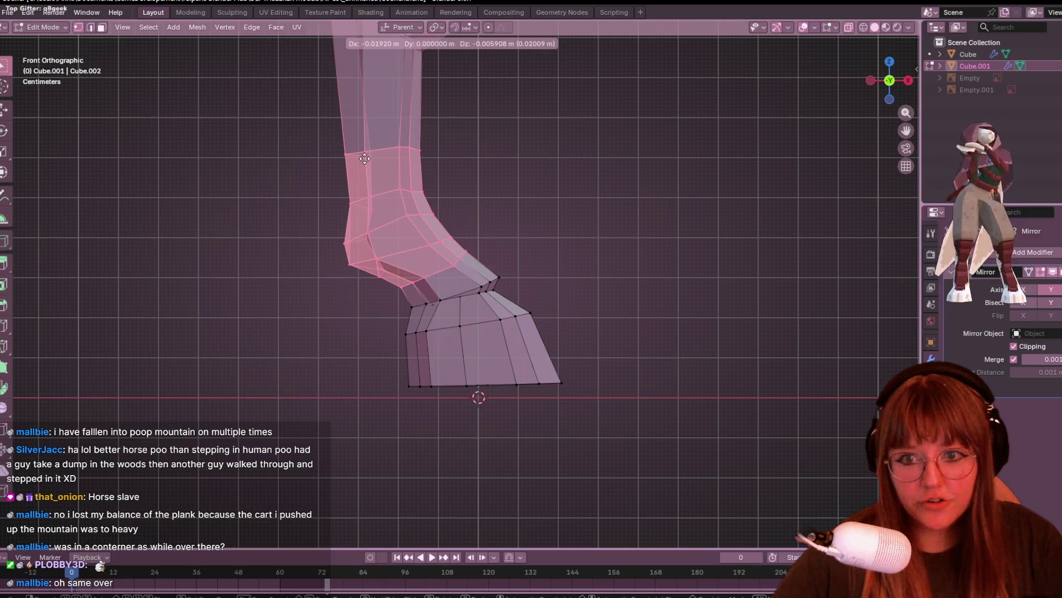
{"action": "left_click", "coordinate": [375, 176]}
{"action": "scroll", "coordinate": [460, 210], "scroll_direction": "down", "scroll_amount": 2}
{"action": "mouse_move", "coordinate": [654, 276]}
{"action": "middle_mouse_down", "text": "shift"}
{"action": "mouse_move", "coordinate": [654, 221]}
{"action": "mouse_move", "coordinate": [550, 237]}
{"action": "middle_mouse_up", "text": "shift"}
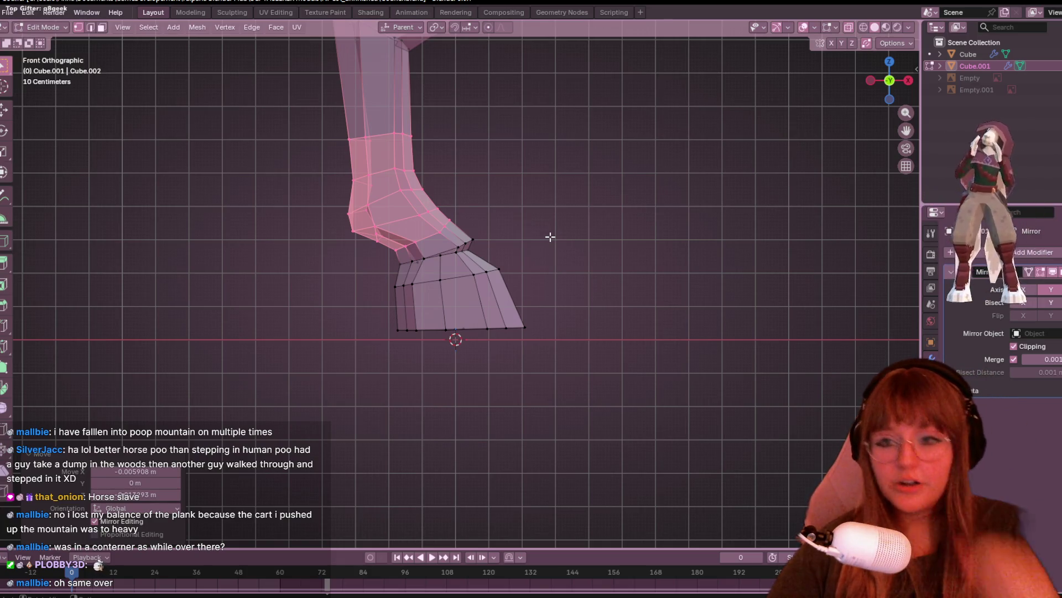
{"action": "scroll", "coordinate": [549, 237], "scroll_direction": "up", "scroll_amount": 2}
- Nudge a single pastern vertex about 0.02 m in X to sharpen the joint
{"action": "left_click", "coordinate": [364, 205]}
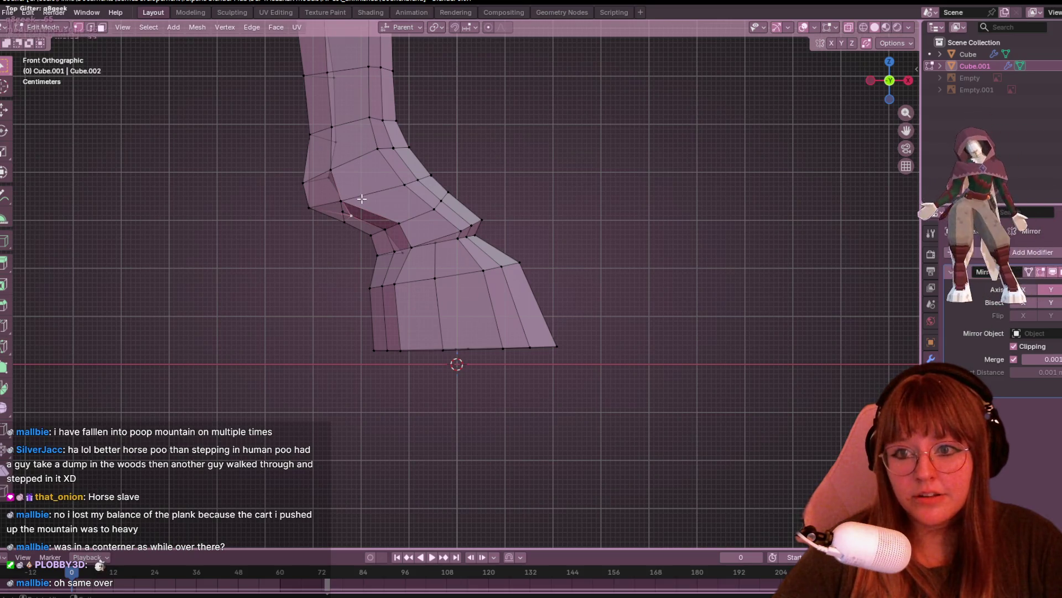
{"action": "key", "text": "g"}
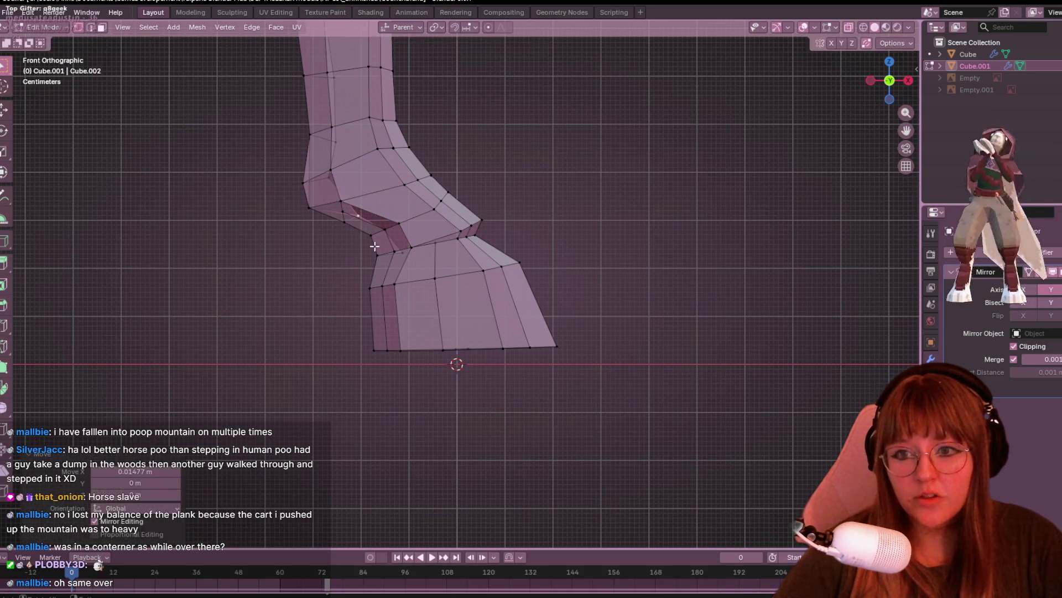
{"action": "left_click", "coordinate": [427, 252]}
{"action": "key", "text": "g"}
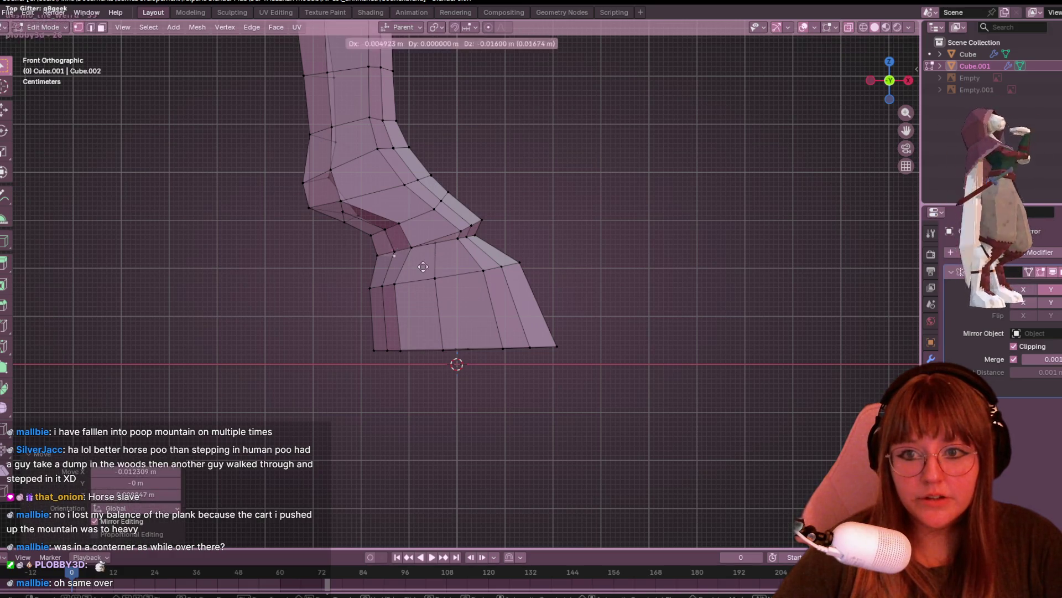
{"action": "left_click", "coordinate": [431, 257]}
{"action": "mouse_move", "coordinate": [431, 256]}
{"action": "middle_mouse_down"}
{"action": "mouse_move", "coordinate": [566, 268]}
{"action": "mouse_move", "coordinate": [522, 227]}
{"action": "mouse_move", "coordinate": [773, 301]}
{"action": "mouse_move", "coordinate": [747, 258]}
{"action": "mouse_move", "coordinate": [395, 203]}
{"action": "middle_mouse_up"}
{"action": "key", "text": "g"}
{"action": "left_click", "coordinate": [543, 233]}
- Select the stray edge on the lower leg and dissolve it
{"action": "left_click", "coordinate": [423, 221], "text": "shift"}
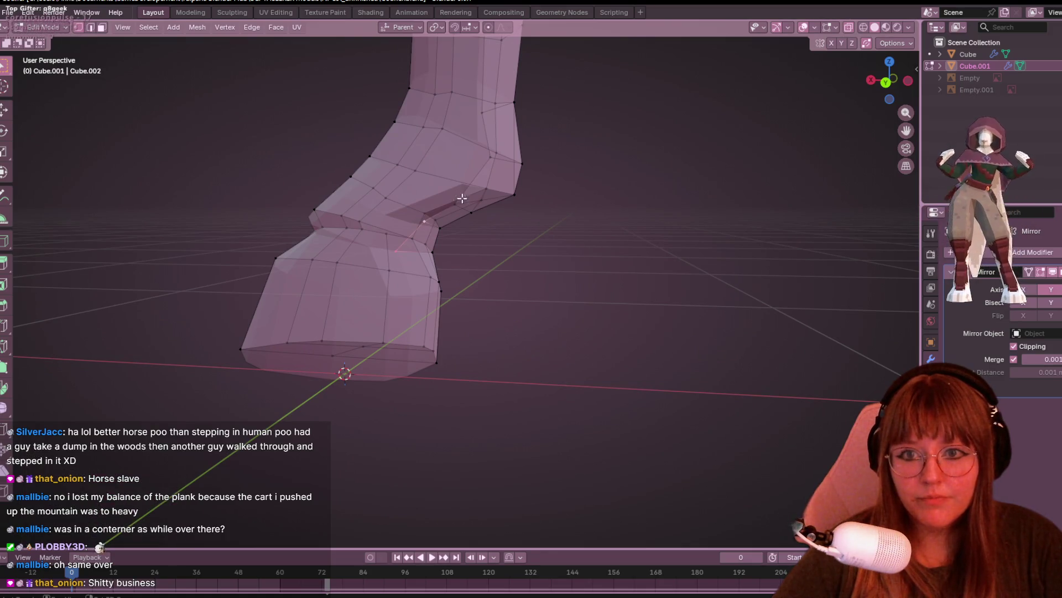
{"action": "mouse_move", "coordinate": [513, 142]}
{"action": "middle_mouse_down"}
{"action": "mouse_move", "coordinate": [587, 205]}
{"action": "mouse_move", "coordinate": [545, 178]}
{"action": "mouse_move", "coordinate": [251, 246]}
{"action": "mouse_move", "coordinate": [401, 133]}
{"action": "mouse_move", "coordinate": [388, 166]}
{"action": "mouse_move", "coordinate": [420, 177]}
{"action": "mouse_move", "coordinate": [462, 149]}
{"action": "middle_mouse_up"}
{"action": "key", "text": "x"}
{"action": "left_click", "coordinate": [600, 227]}
{"action": "scroll", "coordinate": [421, 178], "scroll_direction": "up", "scroll_amount": 3}
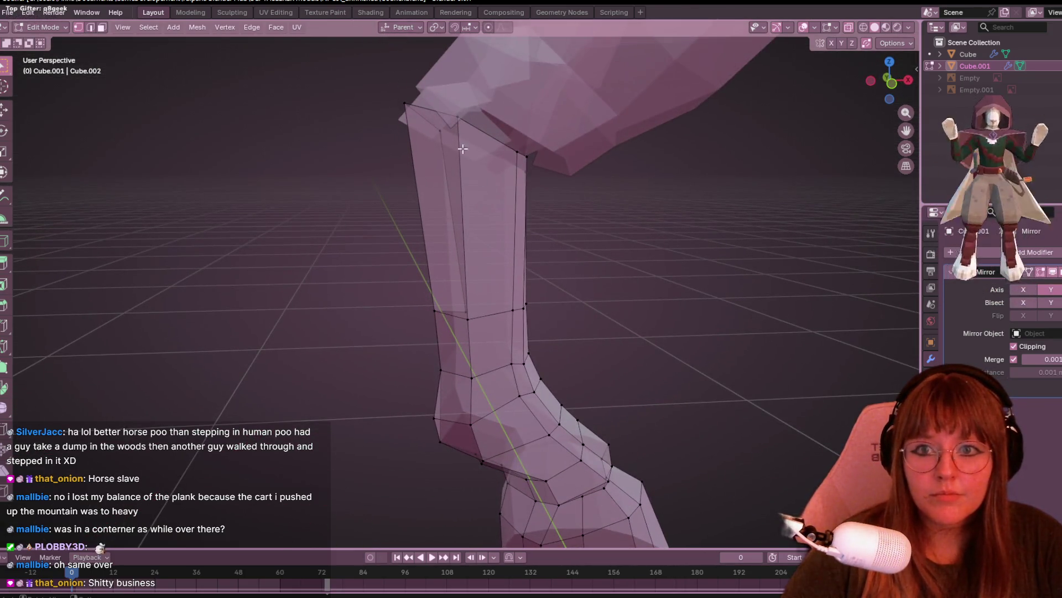
{"action": "key", "text": "x"}
{"action": "left_click", "coordinate": [476, 297]}
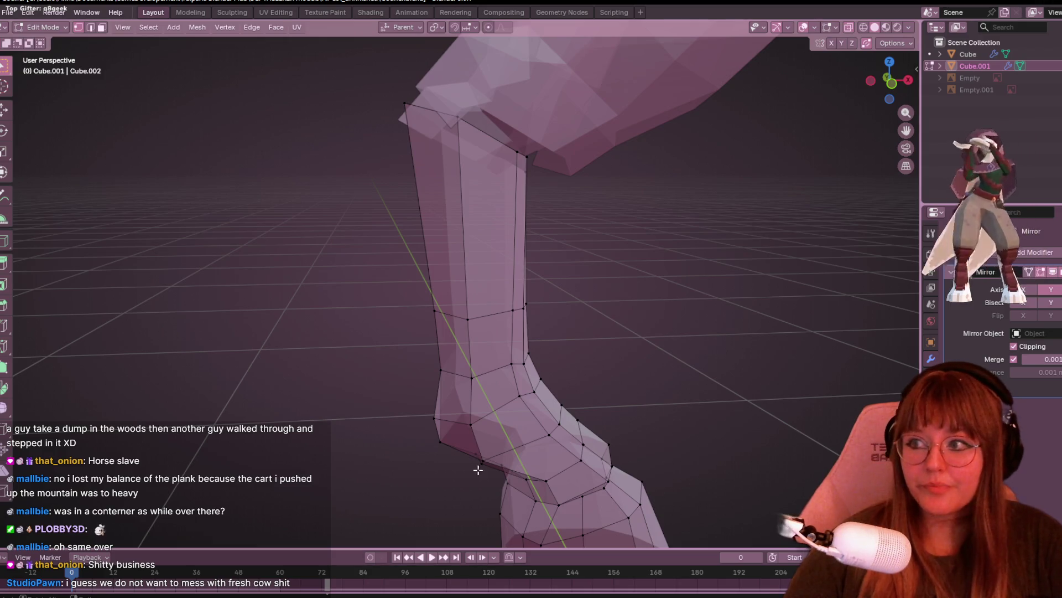
- Switch to front orthographic view and select a vertex at the back of the pastern
{"action": "scroll", "coordinate": [611, 165], "scroll_direction": "down", "scroll_amount": 1}
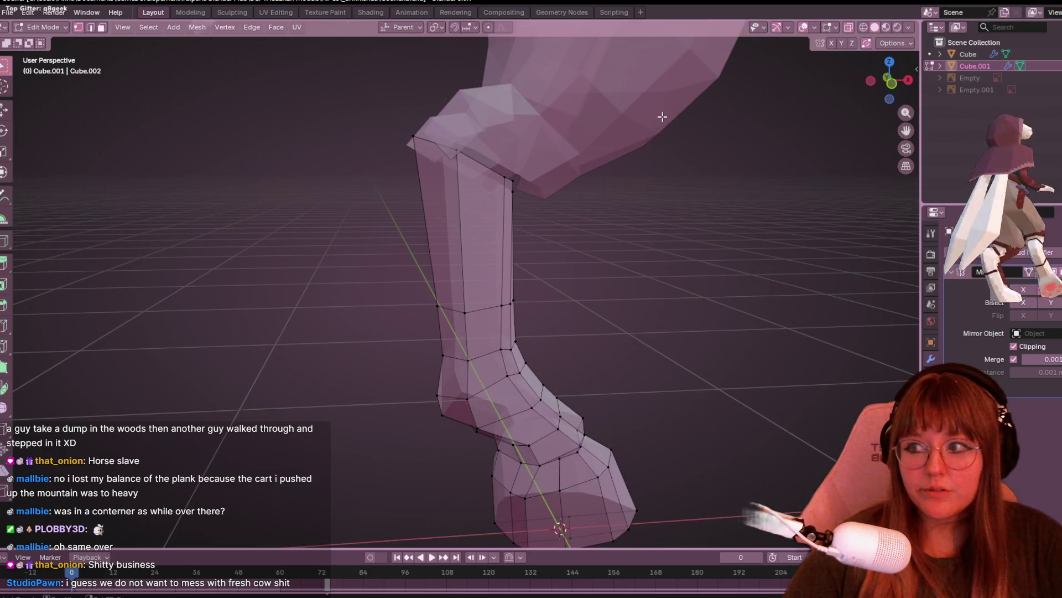
{"action": "middle_click_drag", "start_coordinate": [658, 115], "coordinate": [659, 60], "text": "shift"}
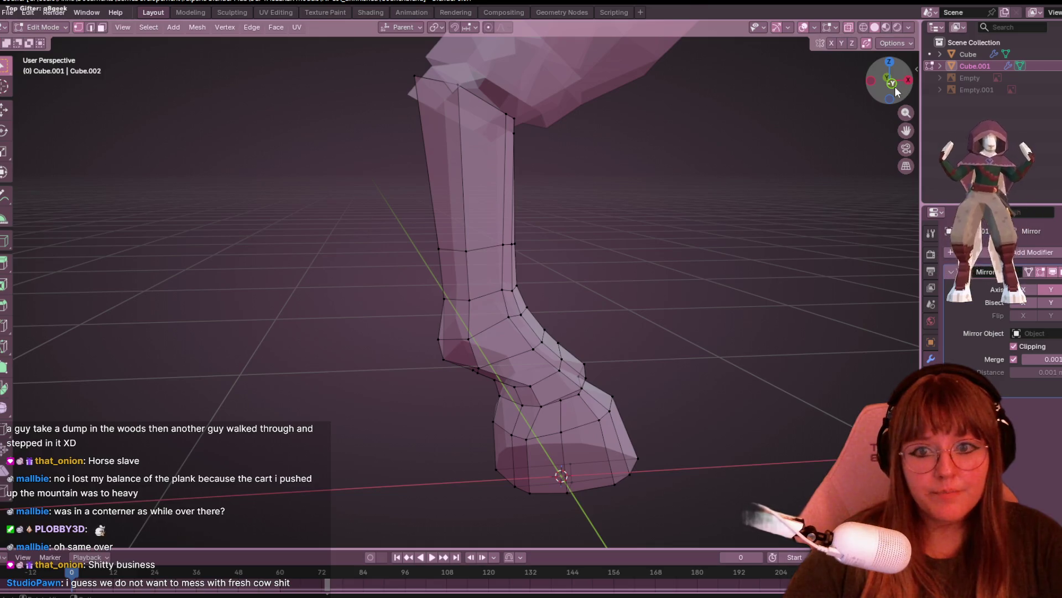
{"action": "left_click", "coordinate": [894, 85]}
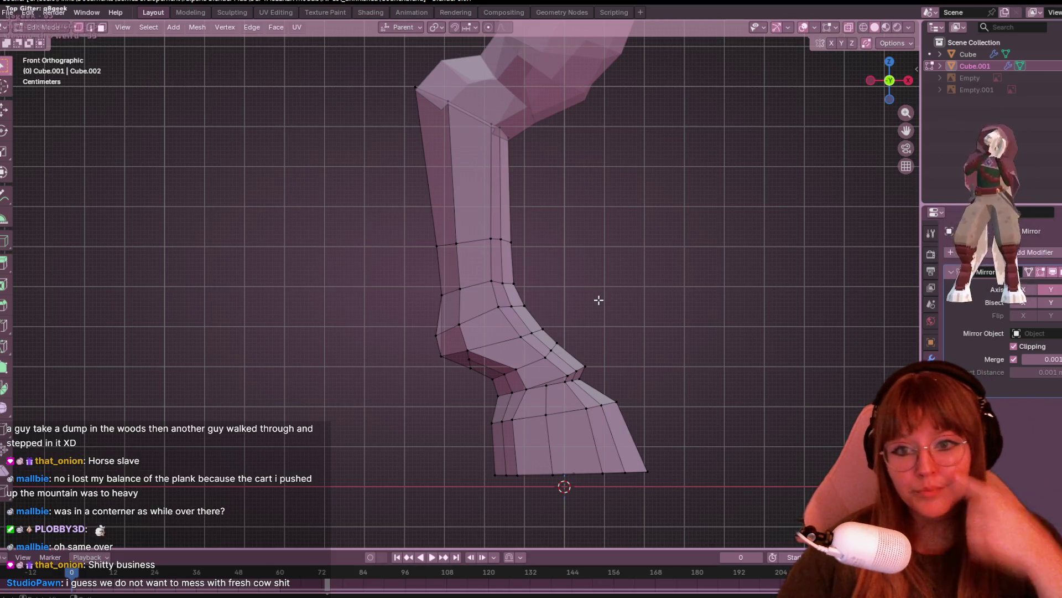
{"action": "scroll", "coordinate": [597, 289], "scroll_direction": "up", "scroll_amount": 2}
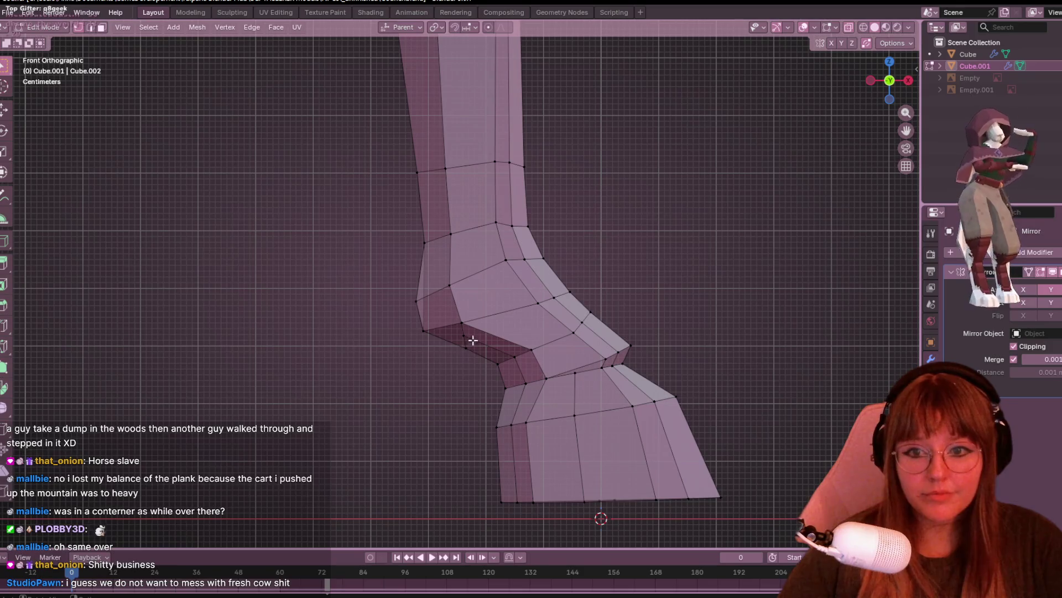
{"action": "left_click", "coordinate": [419, 332]}
- Move the back pastern vertex, then slide it along its edge onto its neighbour
{"action": "key", "text": "g"}
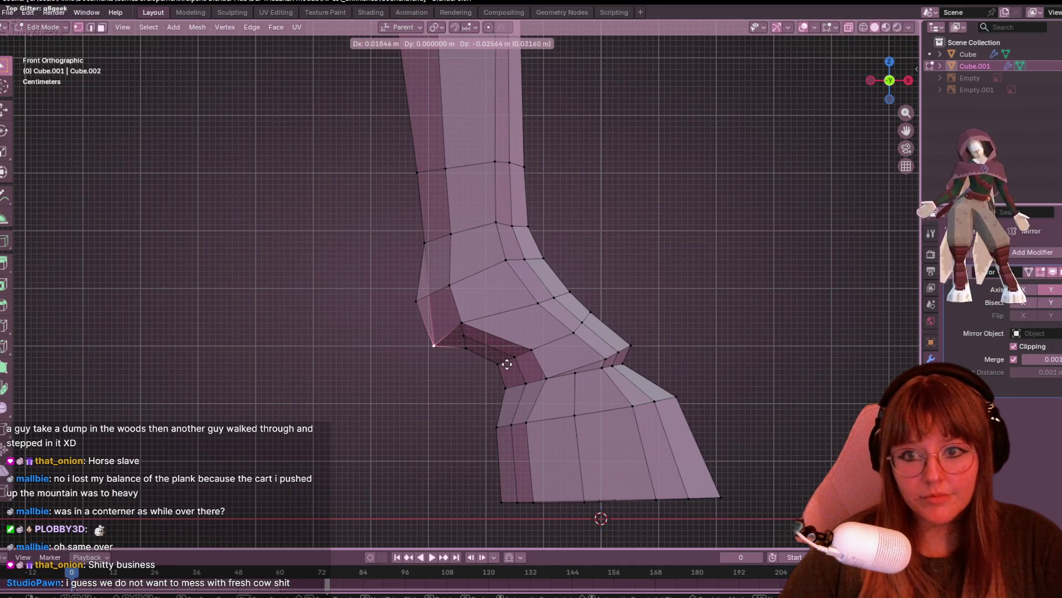
{"action": "left_click", "coordinate": [507, 362]}
{"action": "key", "text": "g"}
{"action": "left_click", "coordinate": [478, 352]}
{"action": "key", "text": "g"}
{"action": "key", "text": "g"}
{"action": "left_click", "coordinate": [513, 322]}
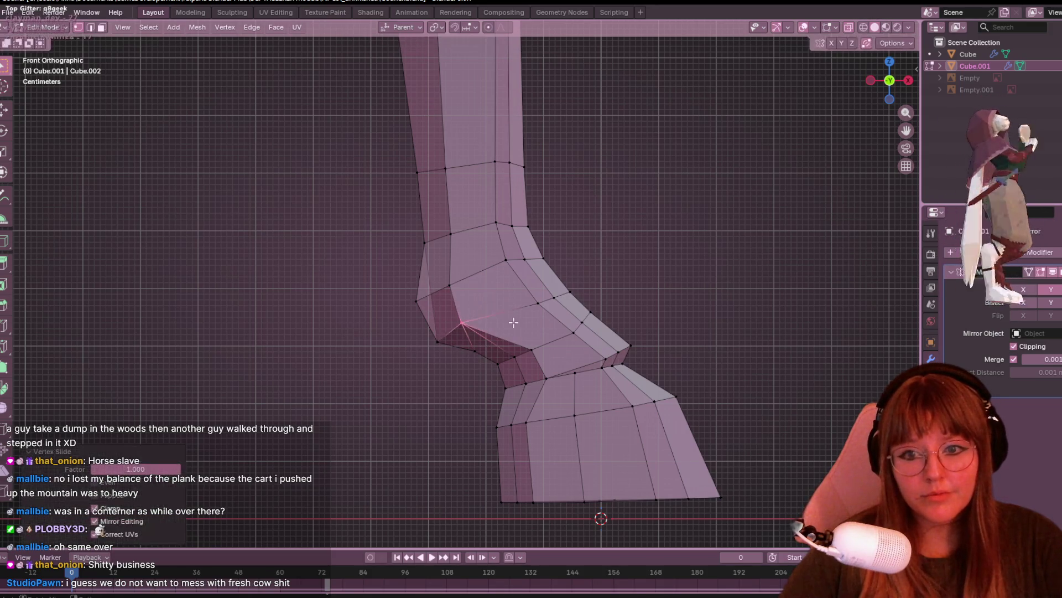
- Slide a hoof-top vertex down its edge and a pastern vertex along its edge
{"action": "left_click", "coordinate": [545, 378]}
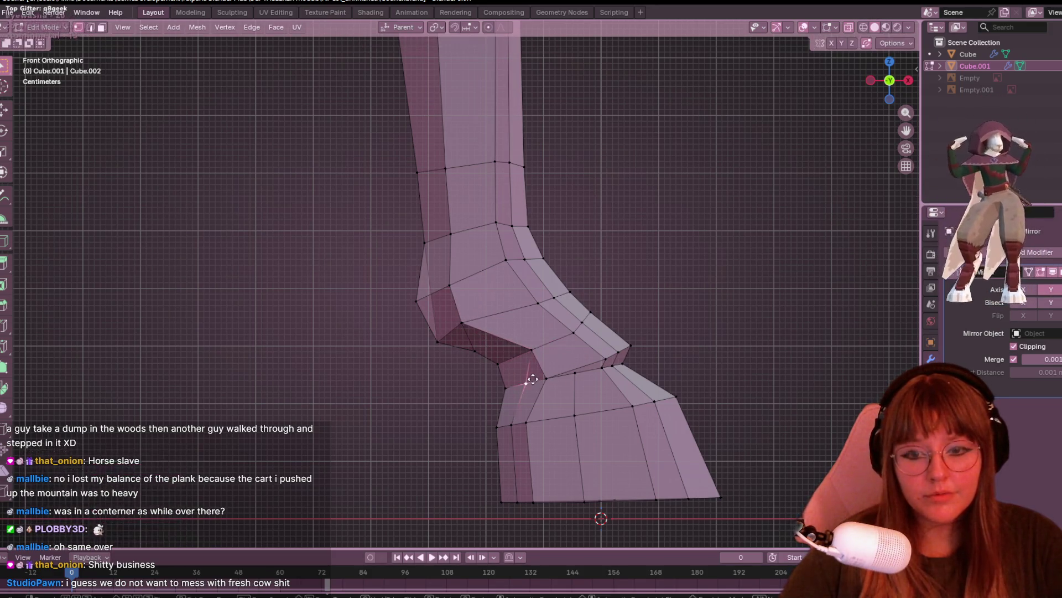
{"action": "left_click", "coordinate": [524, 423]}
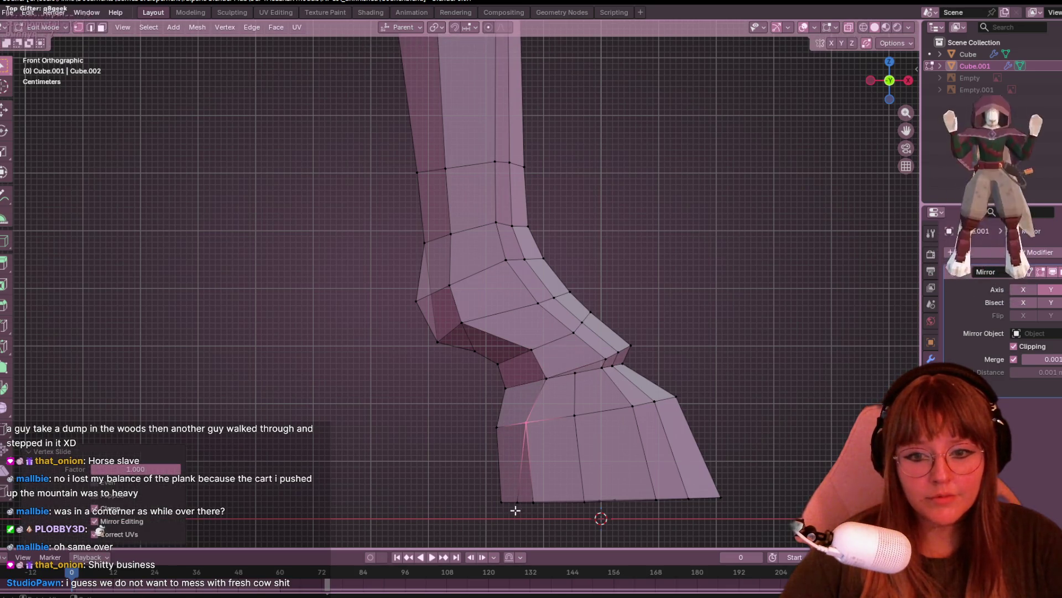
{"action": "middle_click_drag", "start_coordinate": [565, 503], "coordinate": [549, 443], "text": "shift"}
{"action": "left_click", "coordinate": [502, 341]}
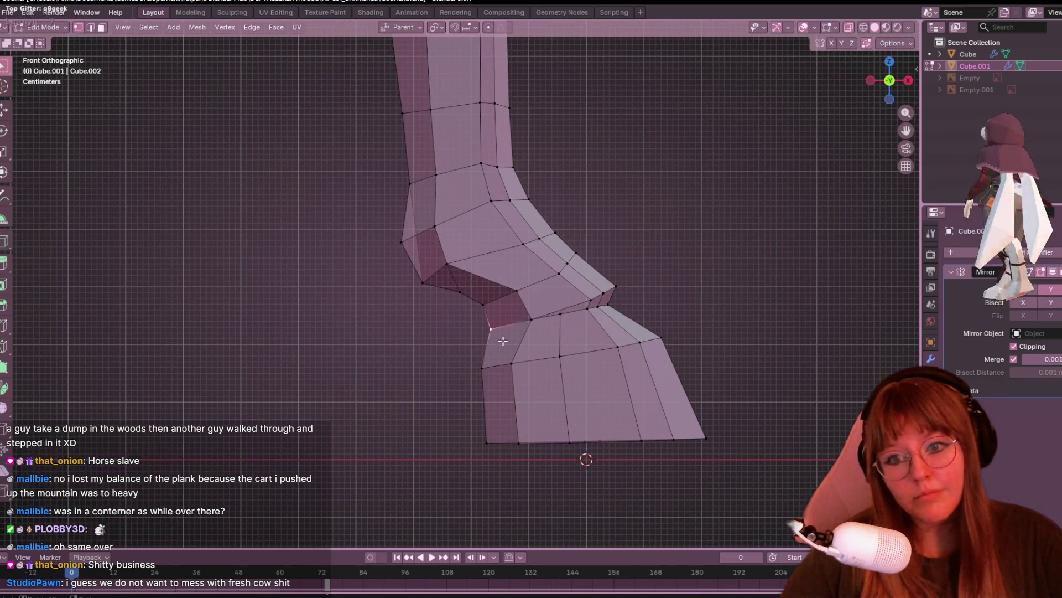
{"action": "key", "text": "g"}
{"action": "key", "text": "g"}
{"action": "left_click", "coordinate": [481, 360]}
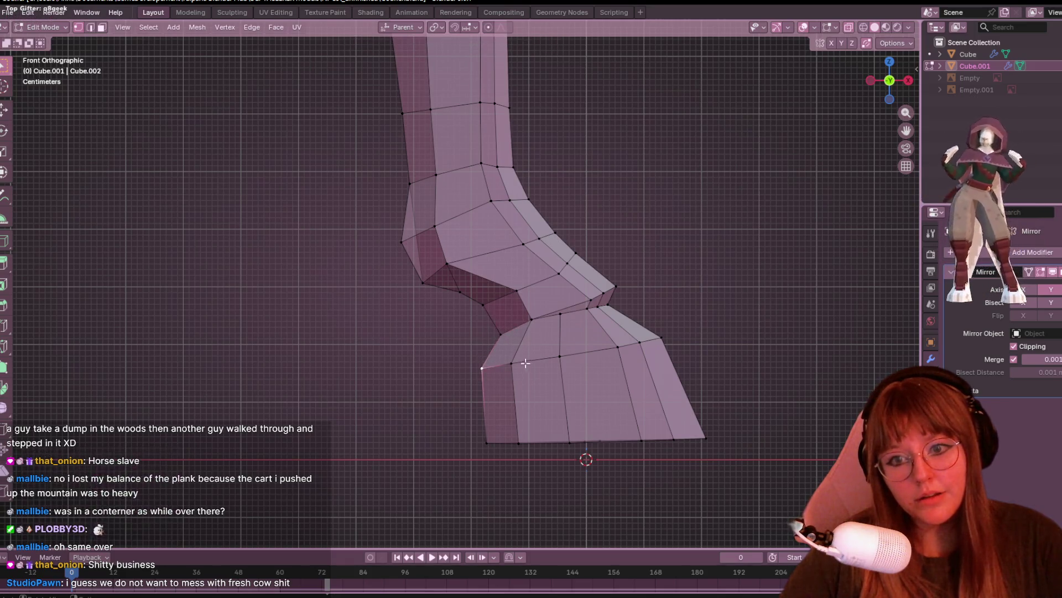
{"action": "left_click", "coordinate": [492, 302]}
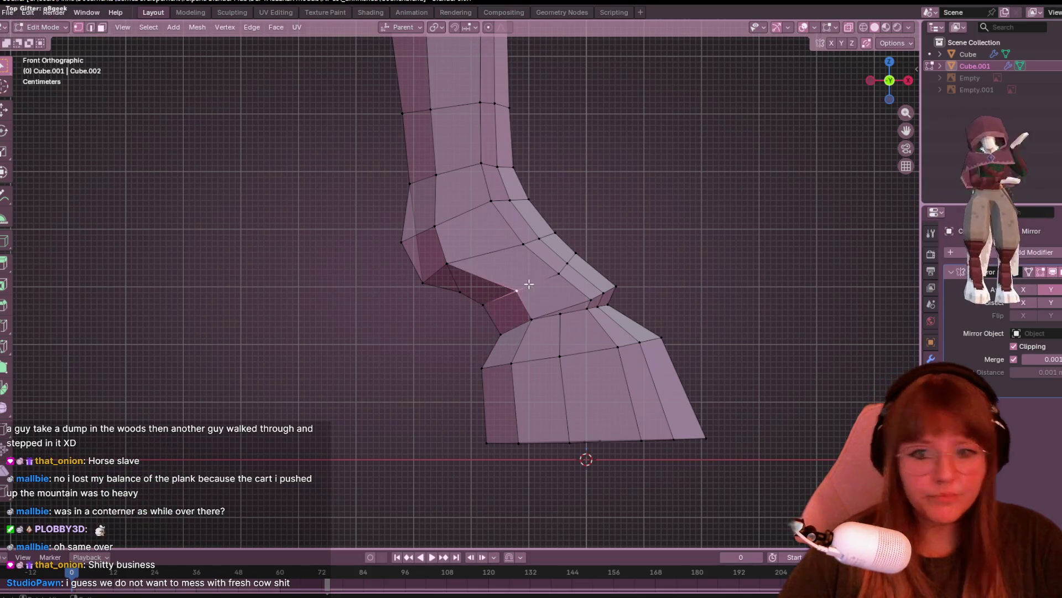
{"action": "key", "text": "g"}
{"action": "key", "text": "g"}
{"action": "left_click", "coordinate": [506, 293]}
- Slide another pastern vertex and a hoof-top vertex along their edges
{"action": "left_click", "coordinate": [554, 305]}
{"action": "left_click", "coordinate": [531, 318]}
{"action": "key", "text": "g"}
{"action": "key", "text": "g"}
{"action": "left_click", "coordinate": [551, 325]}
{"action": "key", "text": "g"}
{"action": "left_click", "coordinate": [551, 332]}
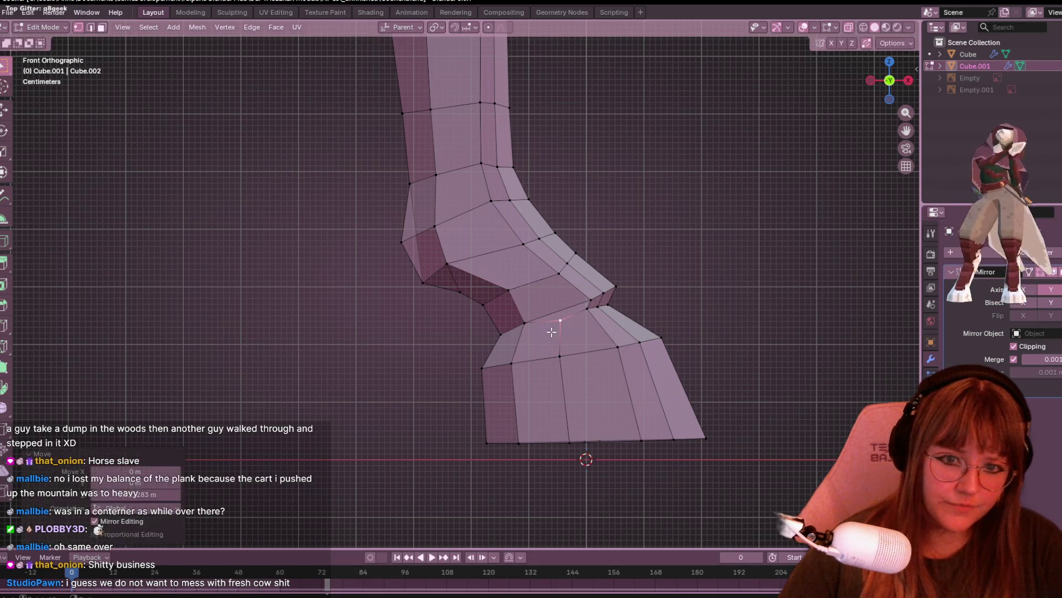
{"action": "mouse_move", "coordinate": [645, 307]}
{"action": "middle_mouse_down", "text": "shift"}
{"action": "mouse_move", "coordinate": [618, 301]}
{"action": "mouse_move", "coordinate": [659, 325]}
{"action": "mouse_move", "coordinate": [602, 323]}
{"action": "middle_mouse_up", "text": "shift"}
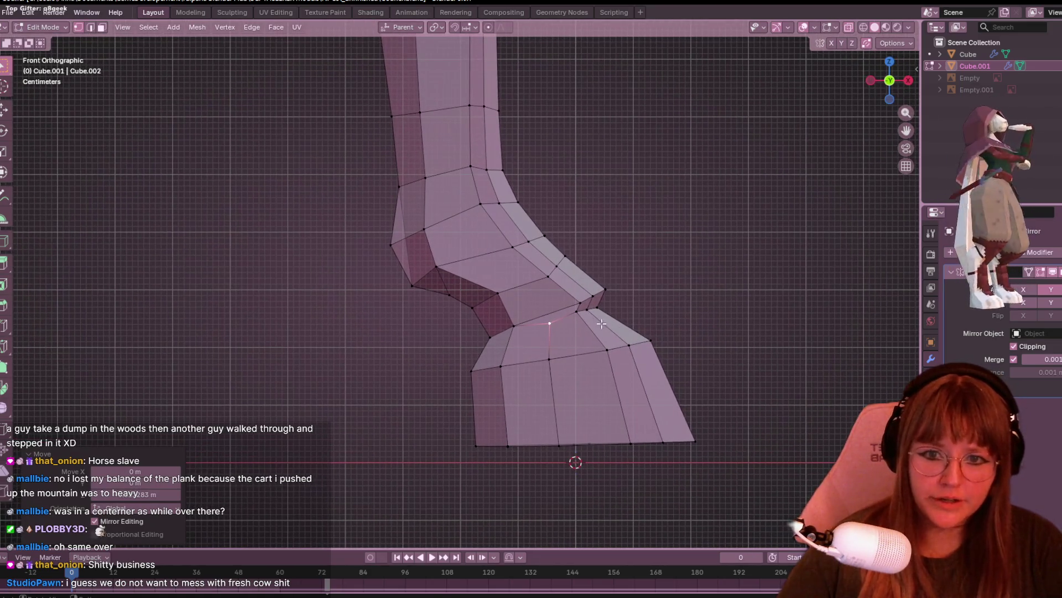
{"action": "left_click", "coordinate": [553, 320]}
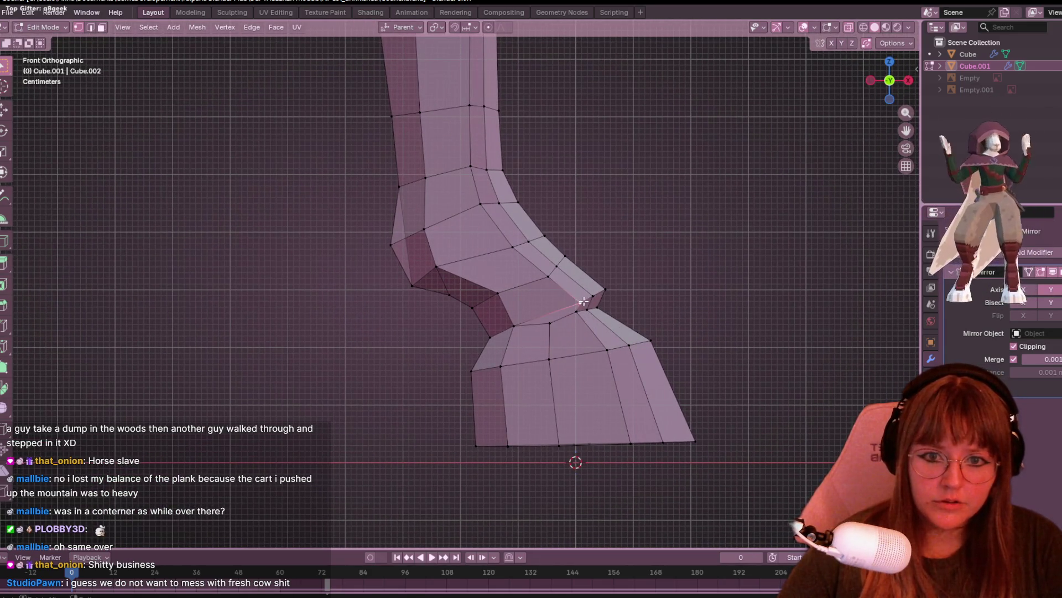
{"action": "key", "text": "g"}
{"action": "key", "text": "g"}
{"action": "left_click", "coordinate": [507, 319]}
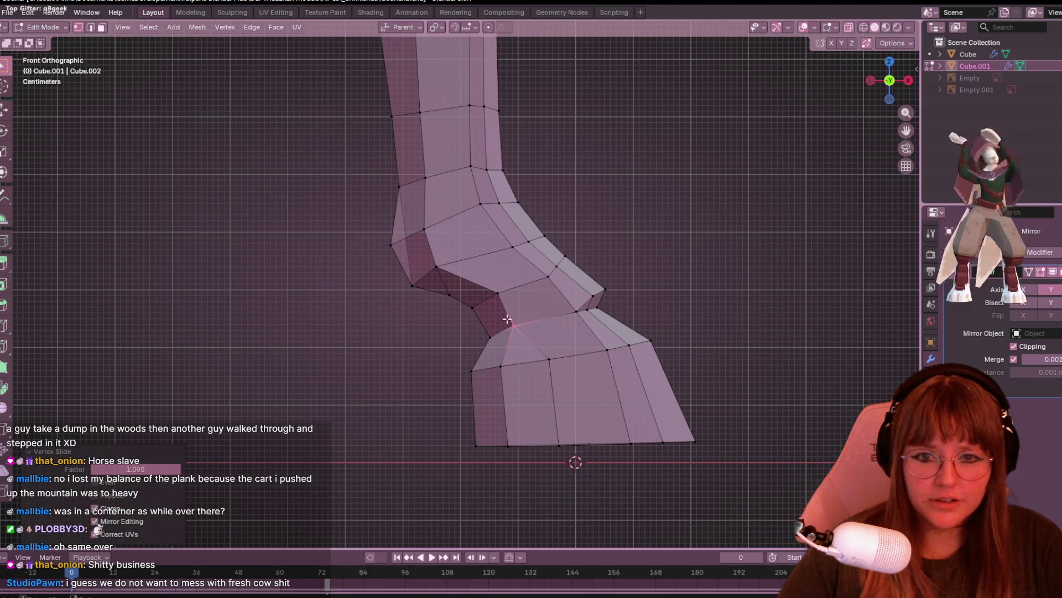
- Slide two more hoof-top vertices left along their edges
{"action": "left_click", "coordinate": [541, 284]}
{"action": "middle_click_drag", "start_coordinate": [541, 283], "coordinate": [547, 257], "text": "shift"}
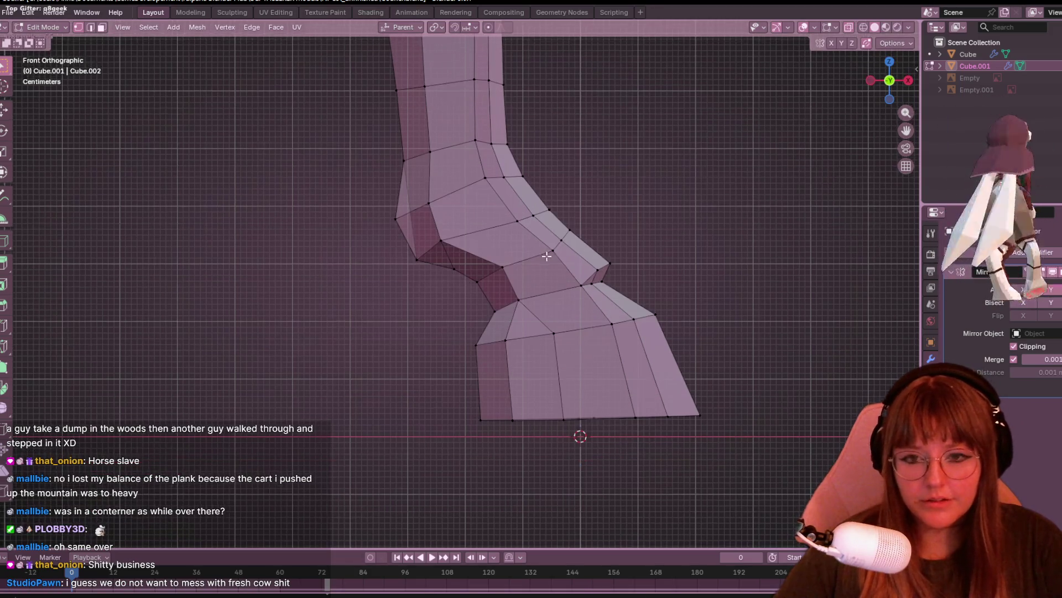
{"action": "key", "text": "g"}
{"action": "key", "text": "g"}
{"action": "left_click", "coordinate": [500, 266]}
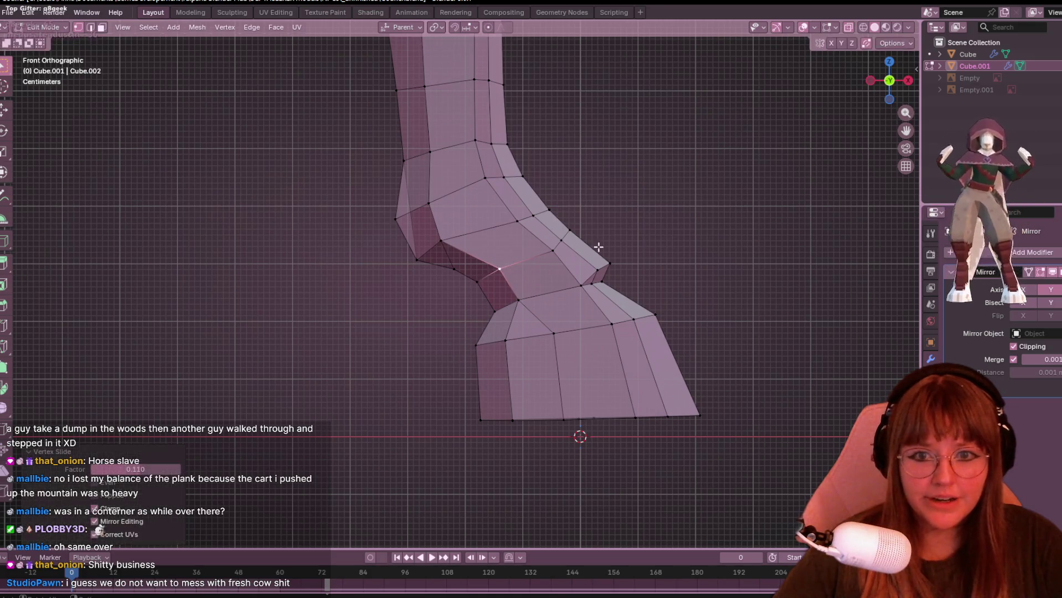
{"action": "middle_click_drag", "start_coordinate": [632, 291], "coordinate": [629, 270], "text": "shift"}
{"action": "left_click", "coordinate": [589, 266]}
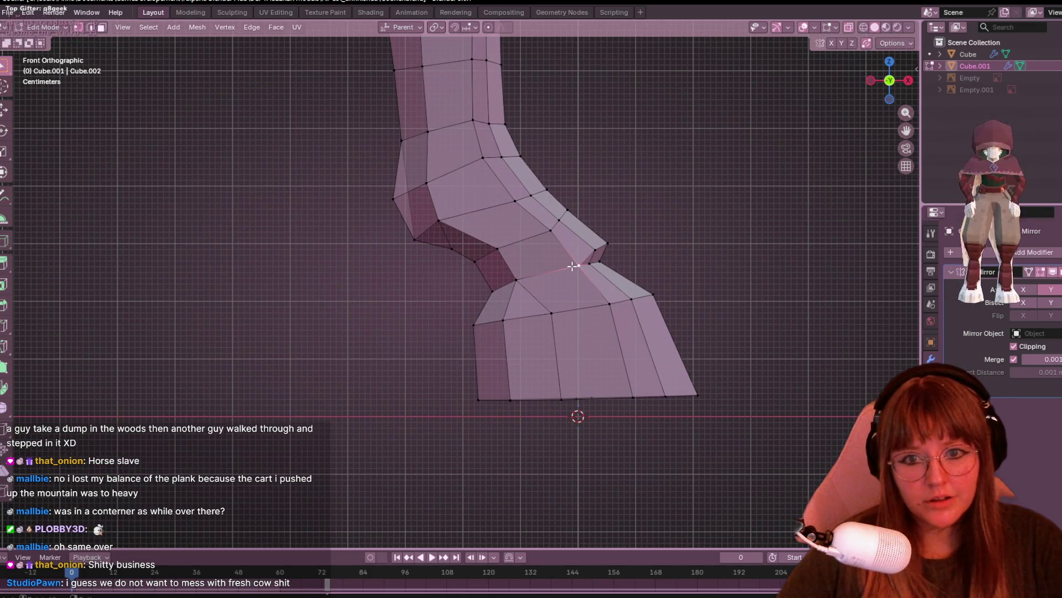
{"action": "key", "text": "g"}
{"action": "key", "text": "g"}
{"action": "left_click", "coordinate": [556, 271]}
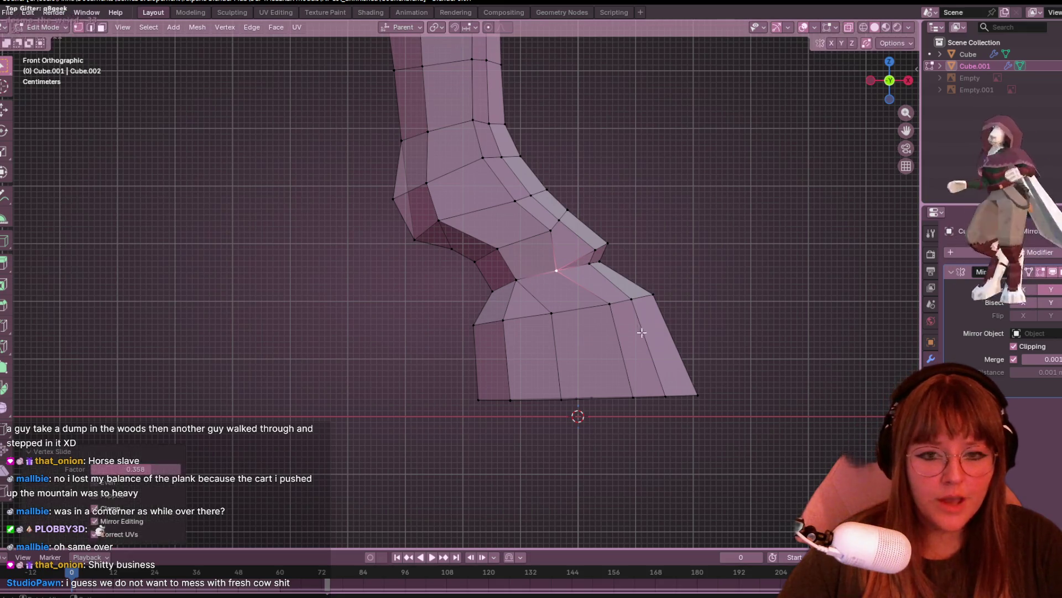
- Slide a final hoof-top vertex and a hoof-bottom vertex, the last at factor 0.385
{"action": "left_click", "coordinate": [610, 304]}
{"action": "key", "text": "g"}
{"action": "key", "text": "g"}
{"action": "left_click", "coordinate": [597, 311]}
{"action": "left_click", "coordinate": [633, 396]}
{"action": "key", "text": "g"}
{"action": "key", "text": "g"}
{"action": "left_click", "coordinate": [606, 386]}
{"action": "mouse_move", "coordinate": [606, 386]}
{"action": "middle_mouse_down"}
{"action": "mouse_move", "coordinate": [612, 379]}
{"action": "mouse_move", "coordinate": [617, 417]}
{"action": "mouse_move", "coordinate": [526, 417]}
{"action": "mouse_move", "coordinate": [589, 417]}
{"action": "mouse_move", "coordinate": [700, 391]}
{"action": "mouse_move", "coordinate": [709, 365]}
{"action": "mouse_move", "coordinate": [568, 461]}
{"action": "middle_mouse_up"}
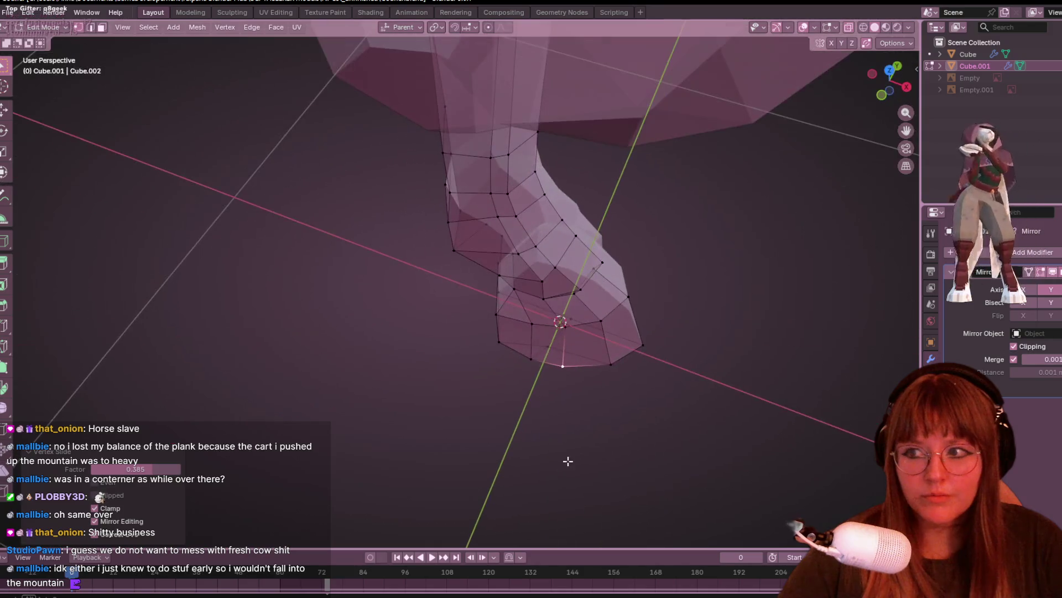
- Slide an edge loop along the hoof and switch to top orthographic view
{"action": "mouse_move", "coordinate": [597, 423]}
{"action": "middle_mouse_down"}
{"action": "mouse_move", "coordinate": [524, 304]}
{"action": "mouse_move", "coordinate": [619, 358]}
{"action": "mouse_move", "coordinate": [587, 332]}
{"action": "mouse_move", "coordinate": [542, 360]}
{"action": "mouse_move", "coordinate": [550, 368]}
{"action": "mouse_move", "coordinate": [692, 287]}
{"action": "mouse_move", "coordinate": [832, 138]}
{"action": "middle_mouse_up"}
{"action": "left_click", "coordinate": [524, 304], "text": "alt"}
{"action": "key", "text": "g"}
{"action": "key", "text": "g"}
{"action": "left_click", "coordinate": [487, 325]}
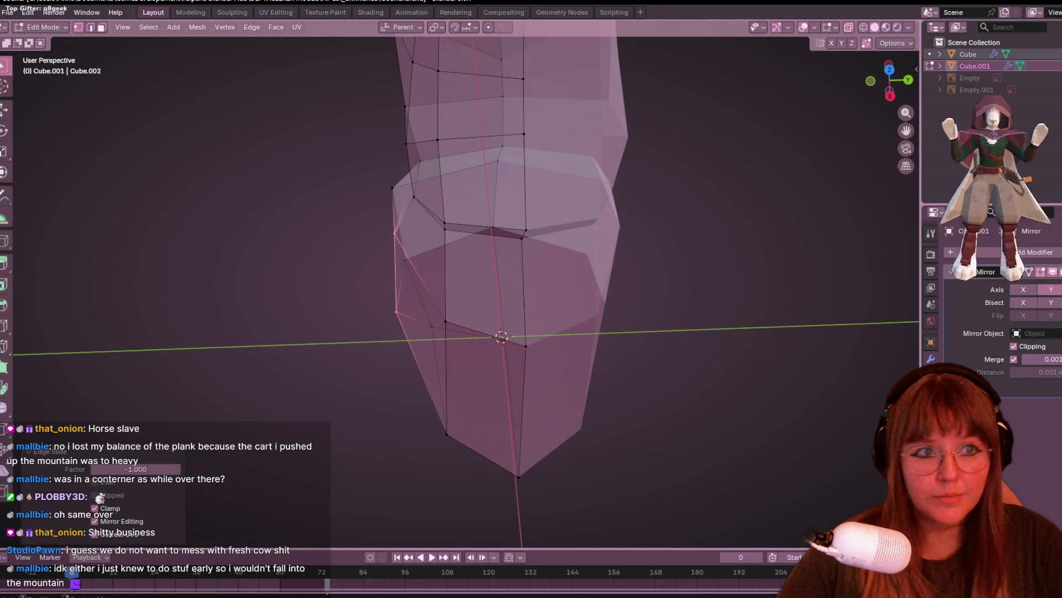
{"action": "left_click", "coordinate": [889, 70]}
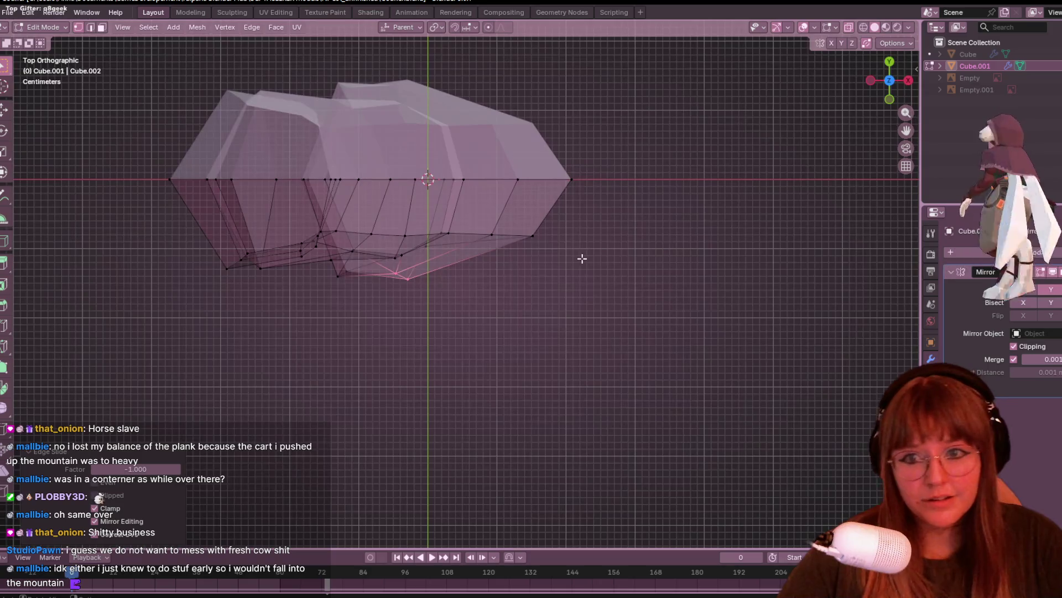
{"action": "key", "text": "g"}
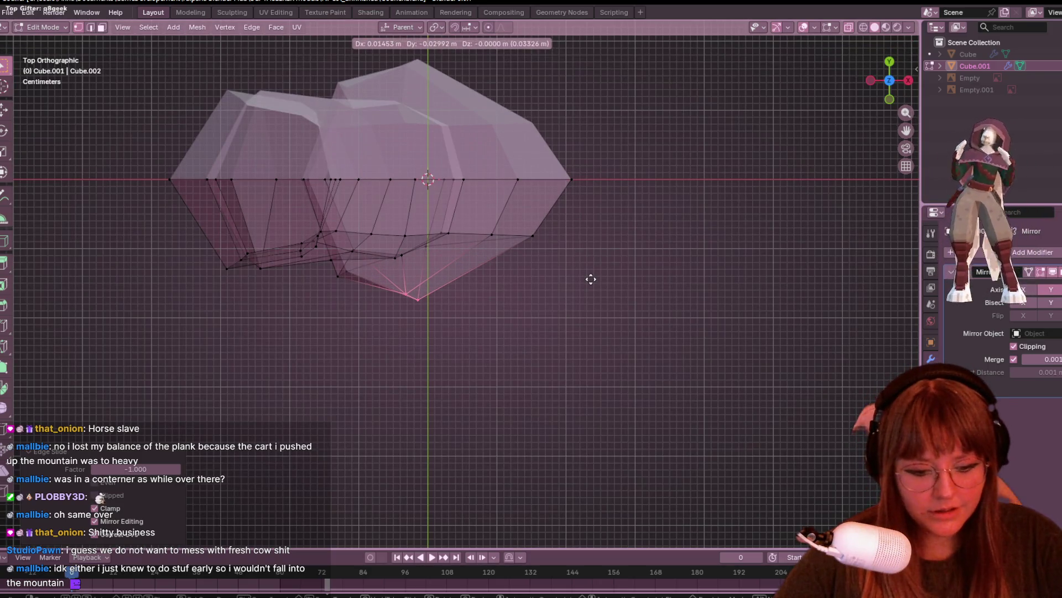
- Move a hoof-sole vertex about -0.016 m in X and -0.033 m in Y
{"action": "left_click", "coordinate": [585, 277]}
{"action": "left_click", "coordinate": [492, 234]}
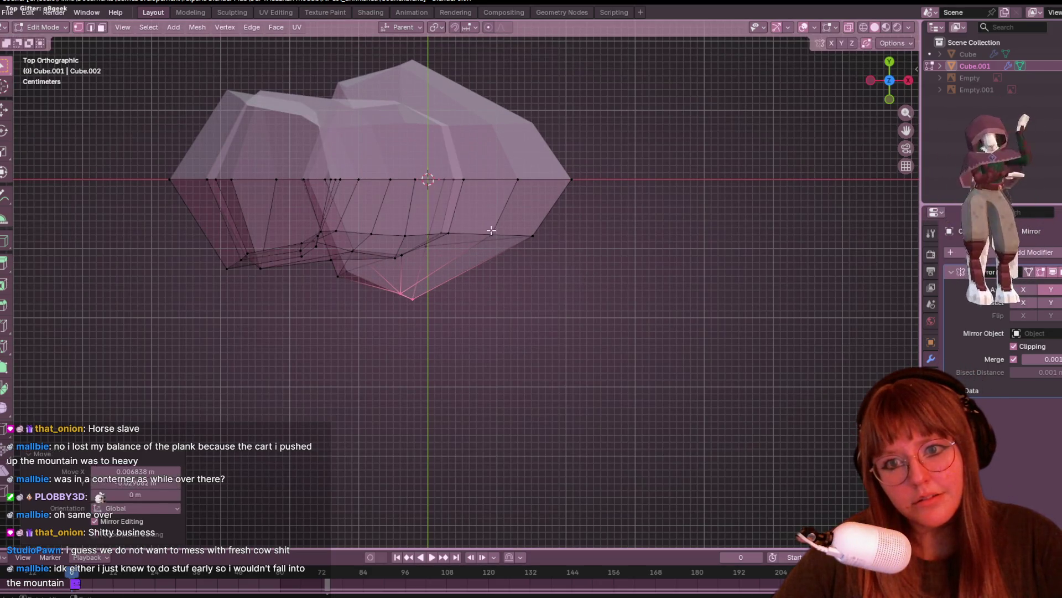
{"action": "key", "text": "g"}
{"action": "left_click", "coordinate": [518, 264]}
{"action": "mouse_move", "coordinate": [519, 264]}
{"action": "middle_mouse_down"}
{"action": "mouse_move", "coordinate": [602, 271]}
{"action": "mouse_move", "coordinate": [626, 226]}
{"action": "mouse_move", "coordinate": [702, 240]}
{"action": "mouse_move", "coordinate": [809, 226]}
{"action": "mouse_move", "coordinate": [897, 284]}
{"action": "middle_mouse_up"}
{"action": "scroll", "coordinate": [664, 276], "scroll_direction": "down", "scroll_amount": 5}
{"action": "mouse_move", "coordinate": [499, 265]}
{"action": "middle_mouse_down"}
{"action": "mouse_move", "coordinate": [512, 284]}
{"action": "mouse_move", "coordinate": [581, 240]}
{"action": "mouse_move", "coordinate": [562, 281]}
{"action": "middle_mouse_up"}
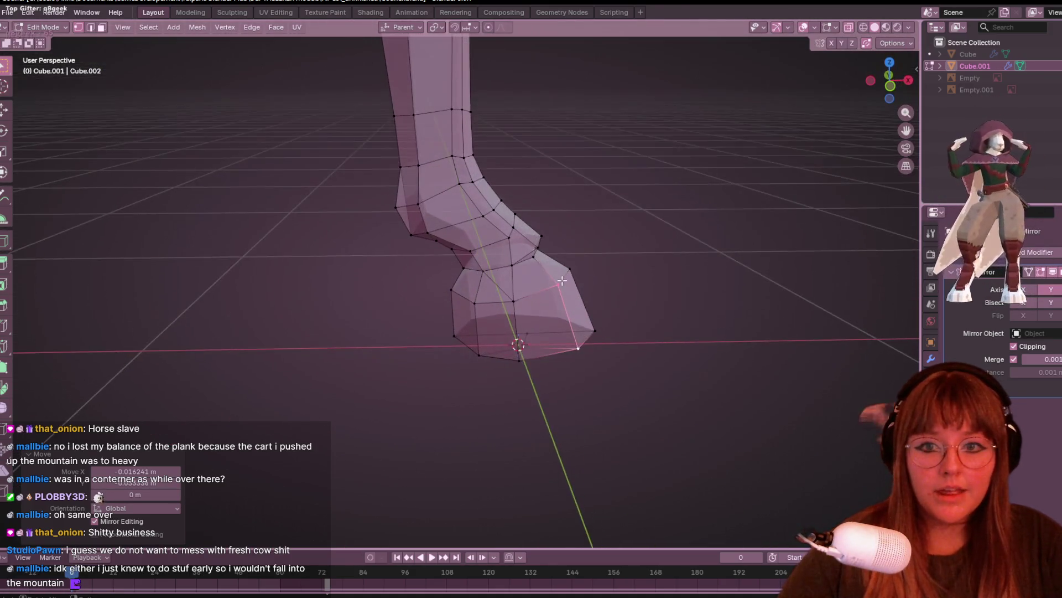
{"action": "scroll", "coordinate": [562, 281], "scroll_direction": "up", "scroll_amount": 2}
{"action": "left_click", "coordinate": [93, 29]}
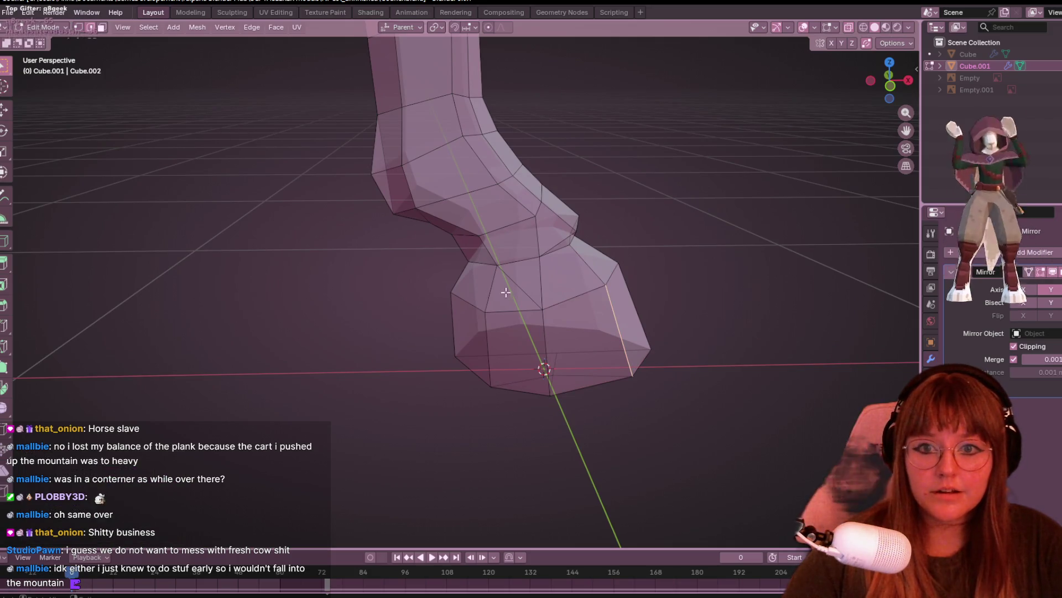
- Dissolve the selected hoof edges and return to vertex selection
{"action": "key", "text": "x"}
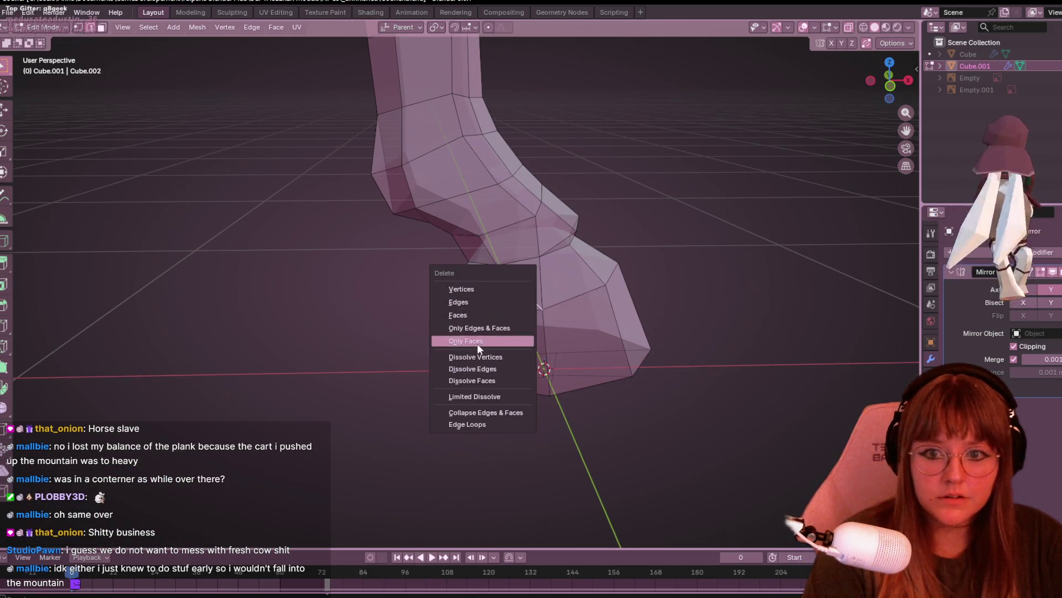
{"action": "left_click", "coordinate": [481, 368]}
{"action": "mouse_move", "coordinate": [491, 356]}
{"action": "middle_mouse_down"}
{"action": "mouse_move", "coordinate": [393, 292]}
{"action": "mouse_move", "coordinate": [517, 301]}
{"action": "mouse_move", "coordinate": [534, 232]}
{"action": "mouse_move", "coordinate": [503, 169]}
{"action": "mouse_move", "coordinate": [405, 173]}
{"action": "mouse_move", "coordinate": [417, 235]}
{"action": "mouse_move", "coordinate": [373, 302]}
{"action": "mouse_move", "coordinate": [434, 131]}
{"action": "mouse_move", "coordinate": [325, 178]}
{"action": "mouse_move", "coordinate": [859, 95]}
{"action": "middle_mouse_up"}
{"action": "key", "text": "1"}
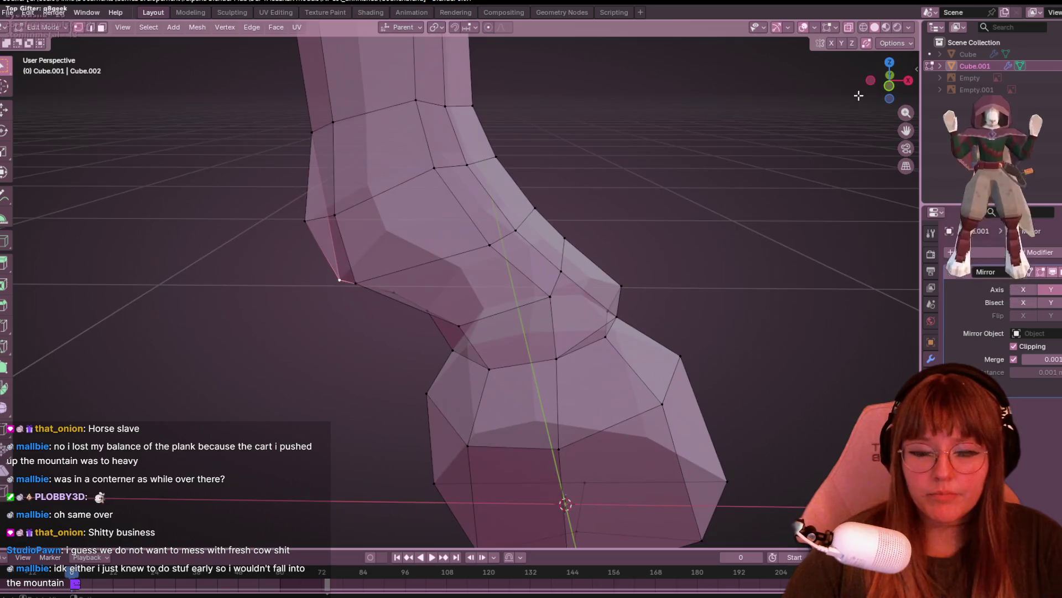
- In Front view, shift the two left-edge hoof vertices down-left (about -0.012 m X, -0.009 m Z)
{"action": "left_click", "coordinate": [889, 86]}
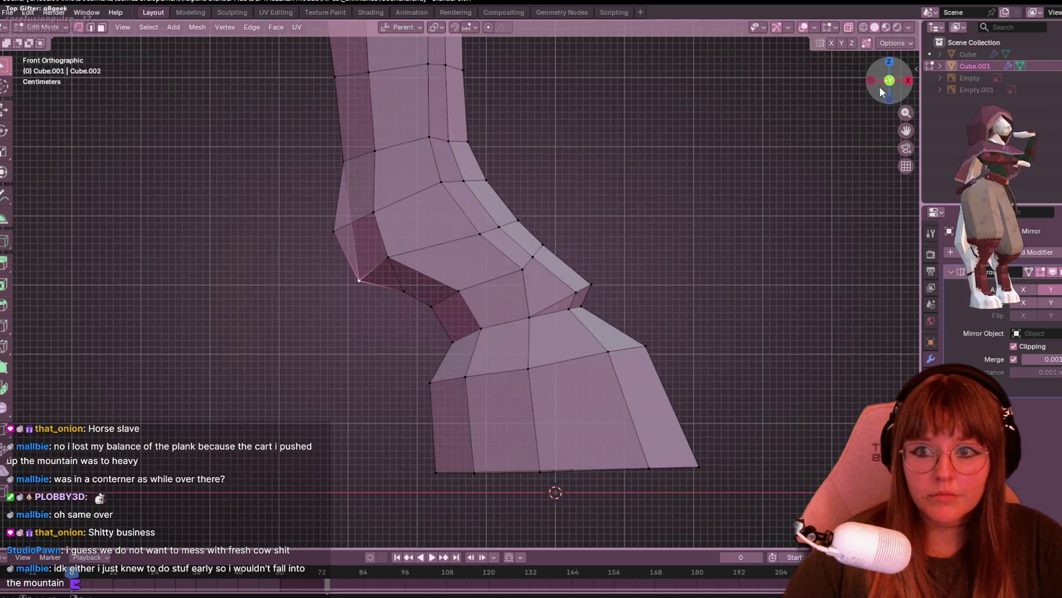
{"action": "key", "text": "g"}
{"action": "left_click", "coordinate": [331, 237]}
{"action": "left_click", "coordinate": [374, 212]}
{"action": "mouse_move", "coordinate": [382, 188]}
{"action": "middle_mouse_down"}
{"action": "mouse_move", "coordinate": [550, 294]}
{"action": "mouse_move", "coordinate": [581, 301]}
{"action": "mouse_move", "coordinate": [466, 222]}
{"action": "middle_mouse_up"}
{"action": "scroll", "coordinate": [465, 222], "scroll_direction": "down", "scroll_amount": 5}
{"action": "middle_click_drag", "start_coordinate": [543, 266], "coordinate": [344, 167]}
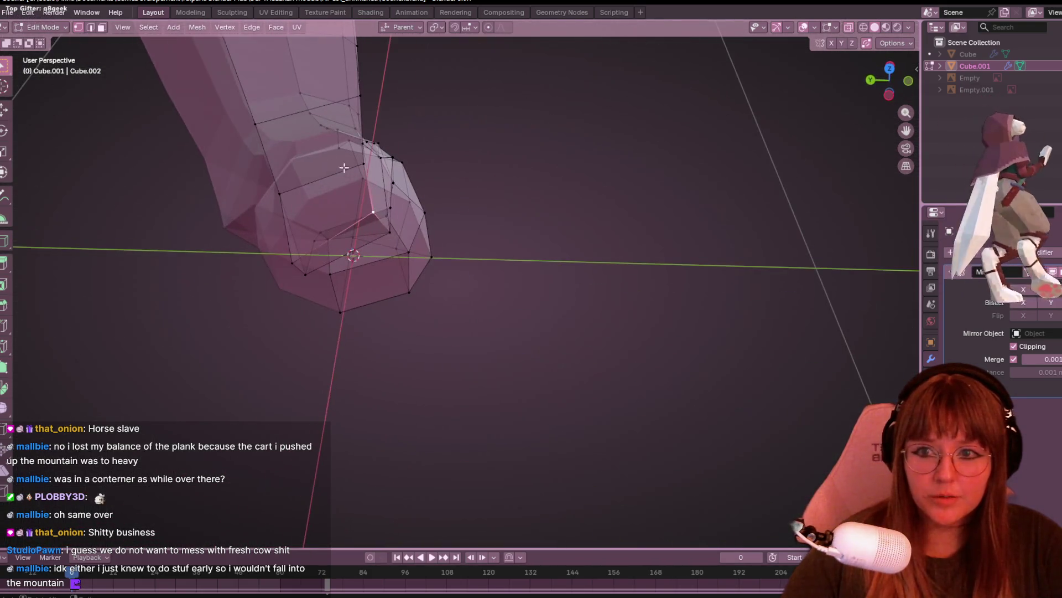
- Delete the stray edges inside the hoof in edge select mode
{"action": "key", "text": "2"}
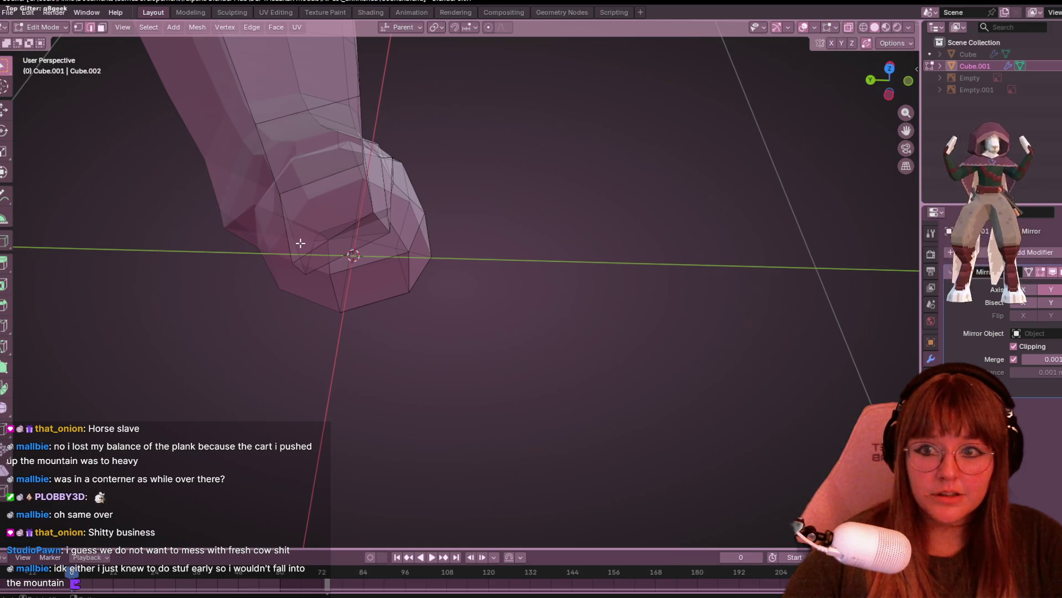
{"action": "key", "text": "x"}
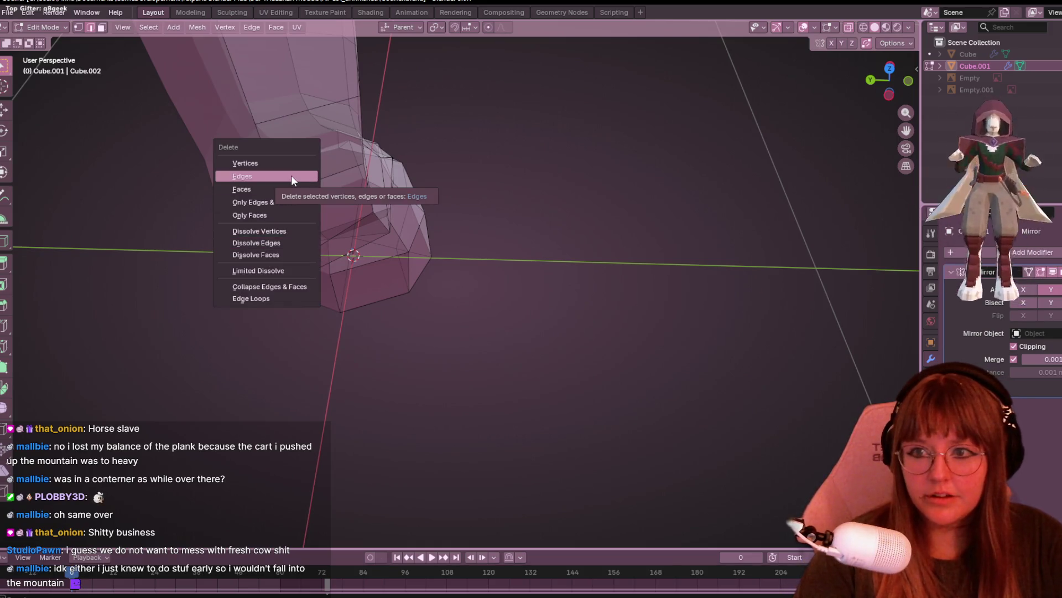
{"action": "left_click", "coordinate": [288, 175]}
{"action": "mouse_move", "coordinate": [546, 225]}
{"action": "middle_mouse_down"}
{"action": "mouse_move", "coordinate": [503, 124]}
{"action": "mouse_move", "coordinate": [432, 65]}
{"action": "mouse_move", "coordinate": [388, 125]}
{"action": "middle_mouse_up"}
{"action": "left_click", "coordinate": [74, 26]}
- Pull two hoof underside vertices outward, the last by about -0.015 X, -0.037 Y, -0.008 Z
{"action": "mouse_move", "coordinate": [204, 154]}
{"action": "middle_mouse_down"}
{"action": "mouse_move", "coordinate": [301, 273]}
{"action": "mouse_move", "coordinate": [383, 233]}
{"action": "mouse_move", "coordinate": [460, 277]}
{"action": "middle_mouse_up"}
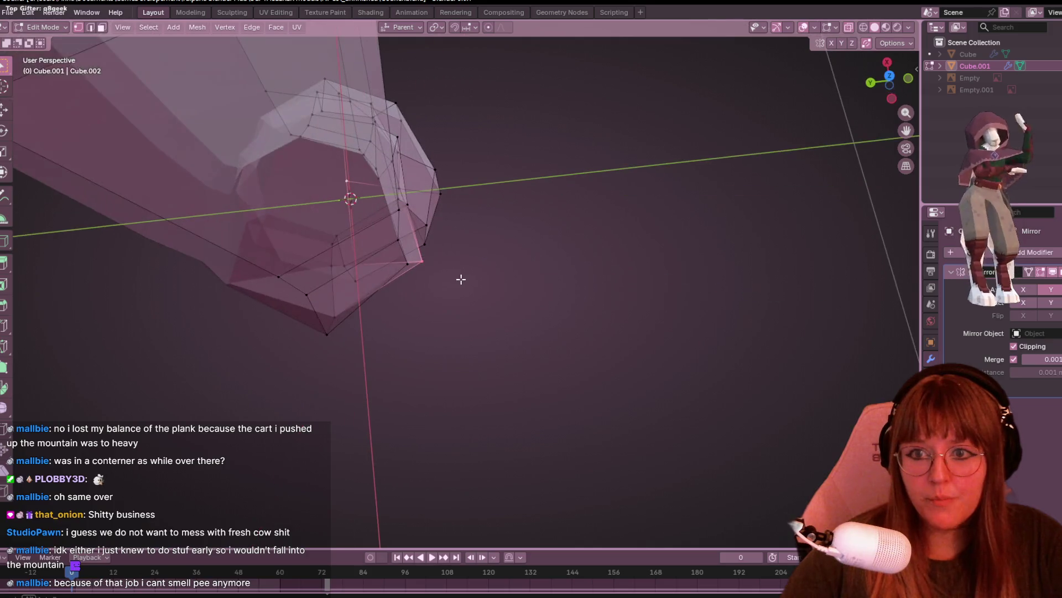
{"action": "left_click", "coordinate": [419, 263]}
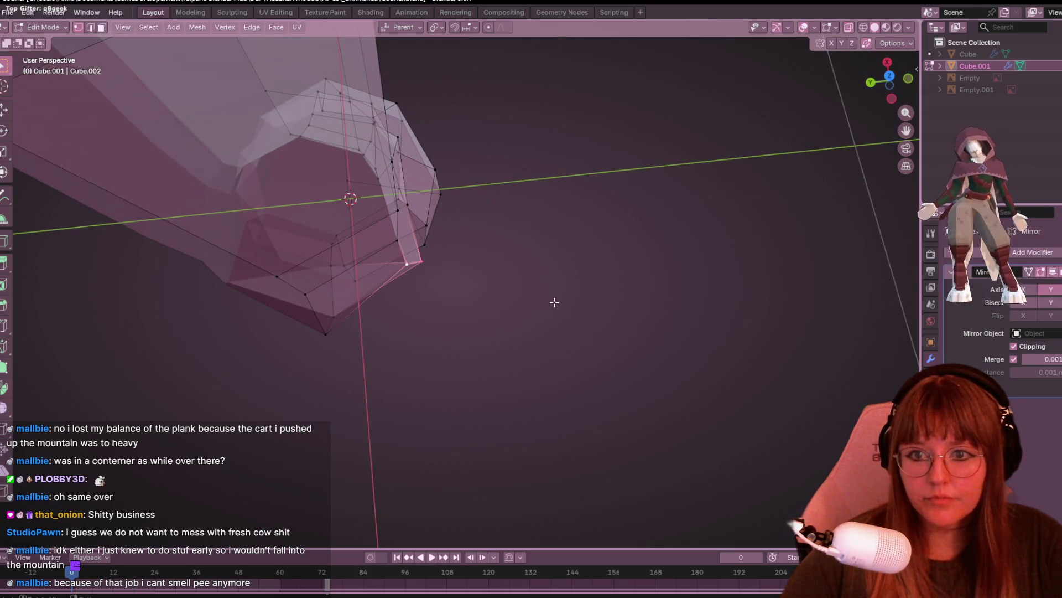
{"action": "key", "text": "g"}
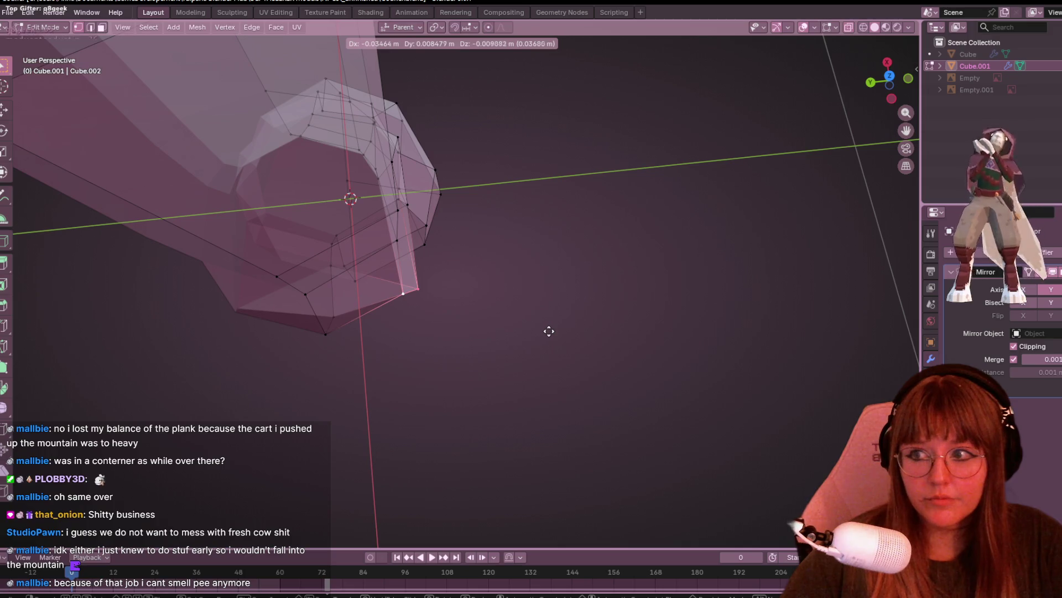
{"action": "left_click", "coordinate": [550, 330]}
{"action": "mouse_move", "coordinate": [552, 330]}
{"action": "middle_mouse_down"}
{"action": "mouse_move", "coordinate": [531, 354]}
{"action": "mouse_move", "coordinate": [503, 272]}
{"action": "middle_mouse_up"}
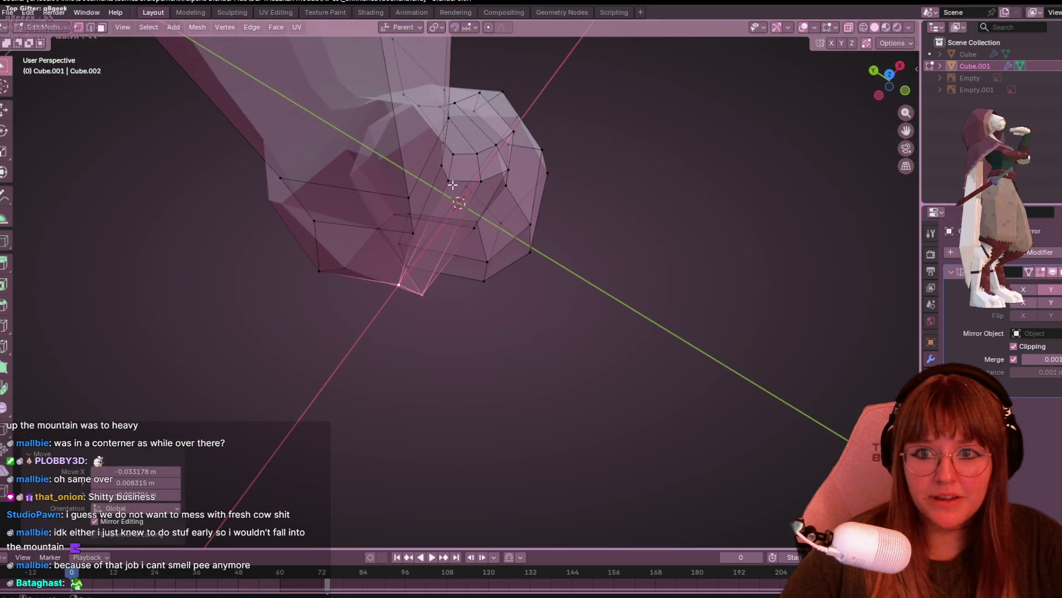
{"action": "left_click", "coordinate": [508, 169]}
{"action": "middle_click_drag", "start_coordinate": [508, 169], "coordinate": [548, 260]}
{"action": "key", "text": "g"}
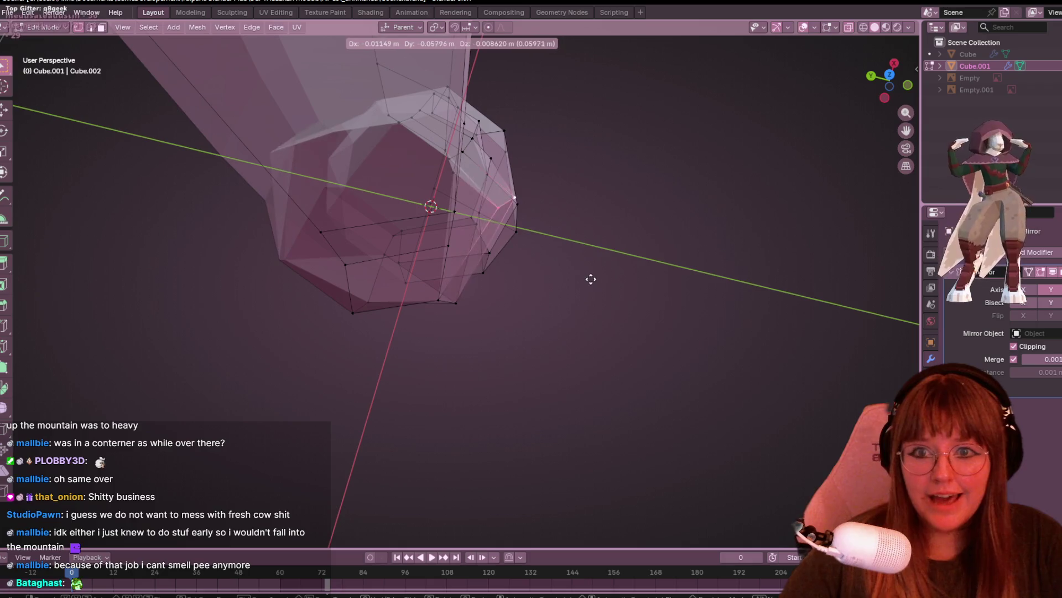
{"action": "left_click", "coordinate": [578, 277]}
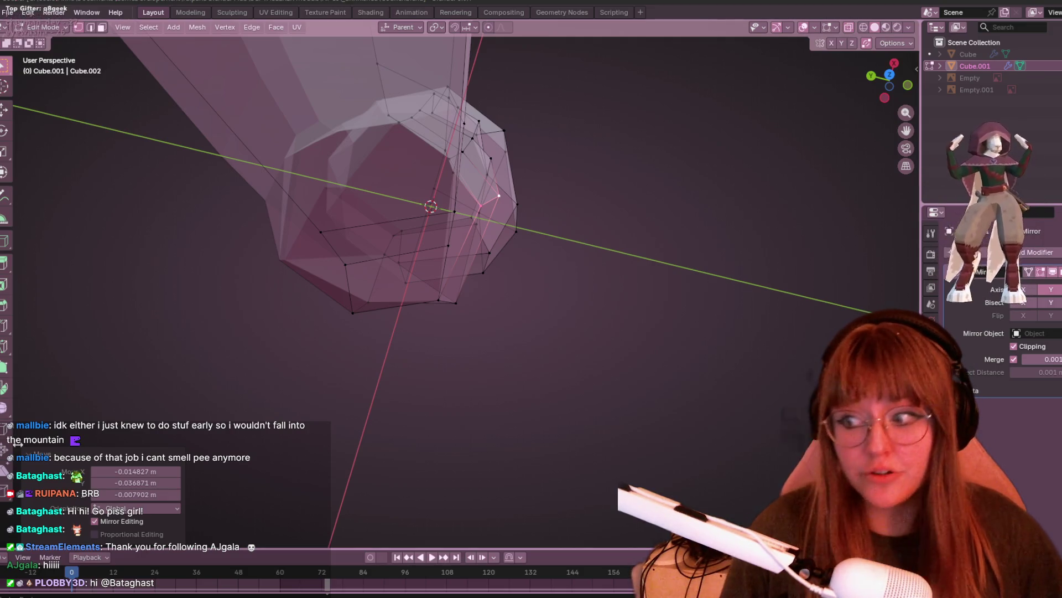
- With X-ray off, slide the pastern vertex along its edge to a 0.353 factor, then view from the right
{"action": "mouse_move", "coordinate": [61, 408]}
{"action": "middle_mouse_down"}
{"action": "mouse_move", "coordinate": [486, 384]}
{"action": "mouse_move", "coordinate": [666, 266]}
{"action": "mouse_move", "coordinate": [747, 166]}
{"action": "middle_mouse_up"}
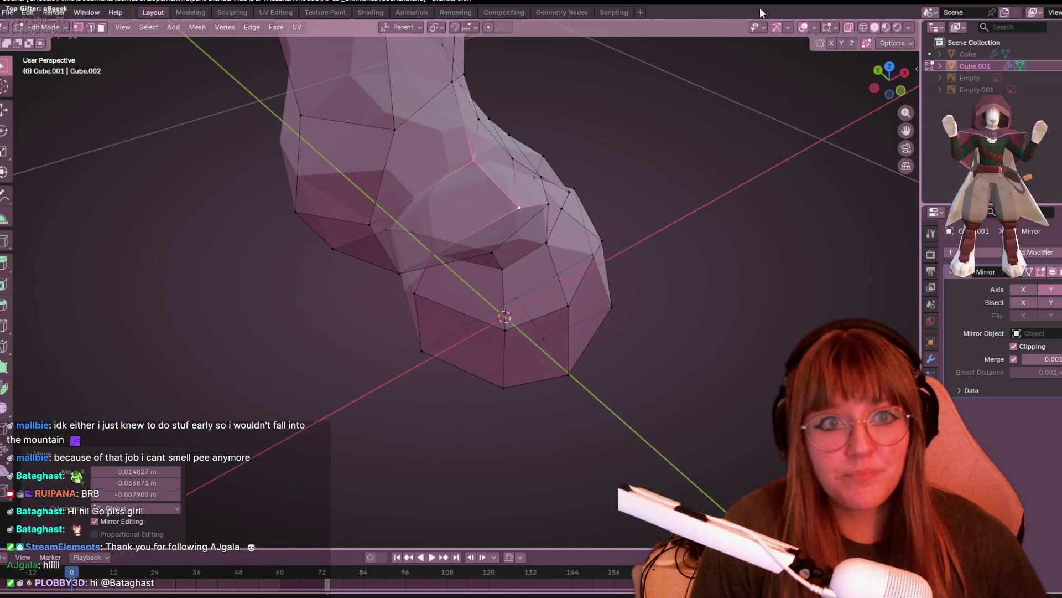
{"action": "left_click", "coordinate": [849, 28]}
{"action": "mouse_move", "coordinate": [766, 220]}
{"action": "middle_mouse_down"}
{"action": "mouse_move", "coordinate": [688, 157]}
{"action": "mouse_move", "coordinate": [645, 182]}
{"action": "mouse_move", "coordinate": [562, 193]}
{"action": "mouse_move", "coordinate": [591, 154]}
{"action": "middle_mouse_up"}
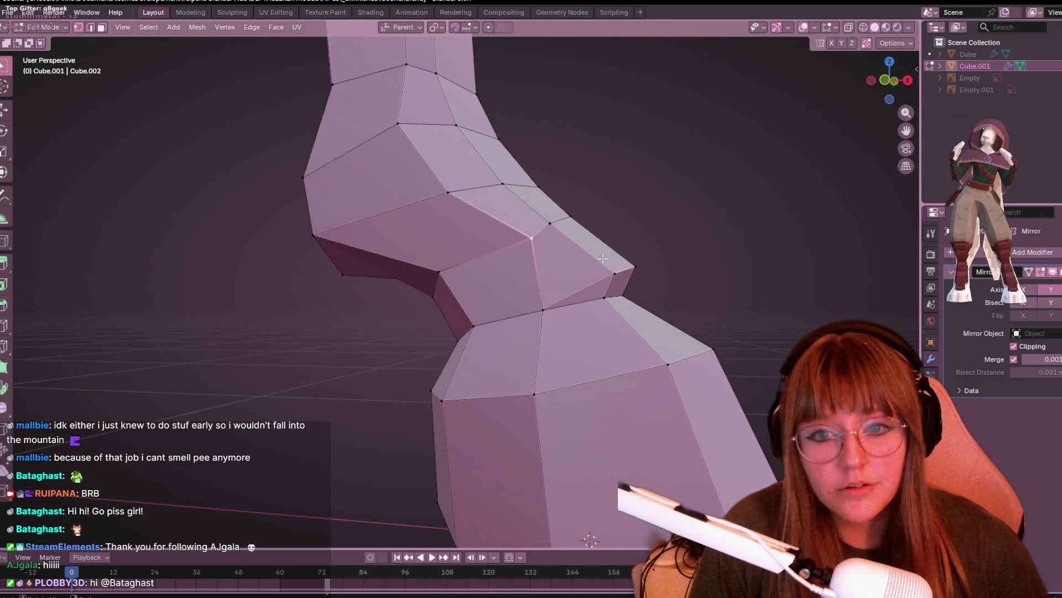
{"action": "key", "text": "g"}
{"action": "key", "text": "g"}
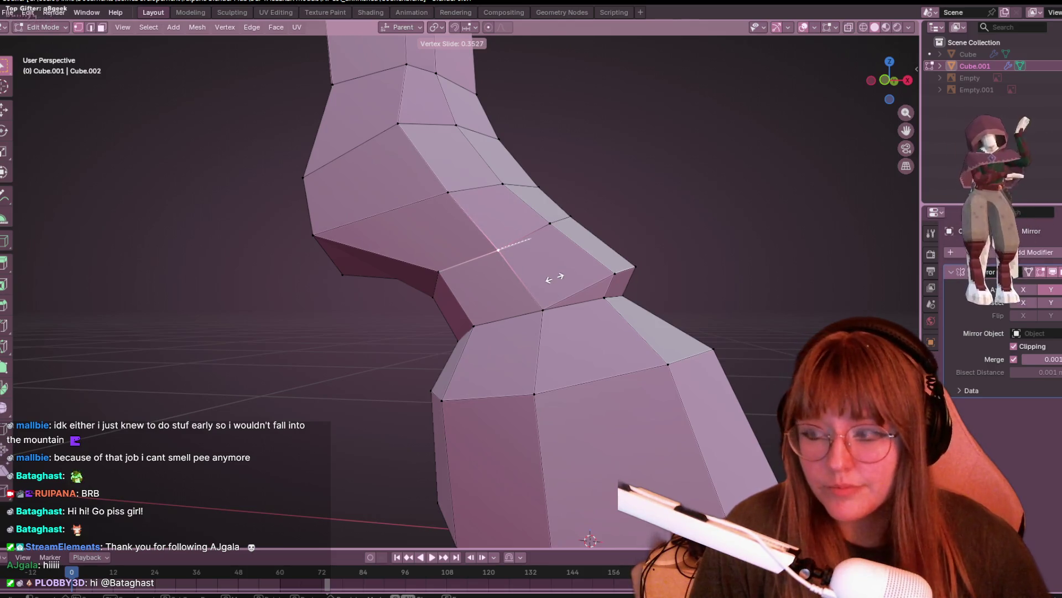
{"action": "left_click", "coordinate": [555, 277]}
{"action": "scroll", "coordinate": [554, 240], "scroll_direction": "down", "scroll_amount": 5}
{"action": "mouse_move", "coordinate": [540, 239]}
{"action": "middle_mouse_down"}
{"action": "mouse_move", "coordinate": [555, 280]}
{"action": "mouse_move", "coordinate": [380, 296]}
{"action": "mouse_move", "coordinate": [498, 277]}
{"action": "middle_mouse_up"}
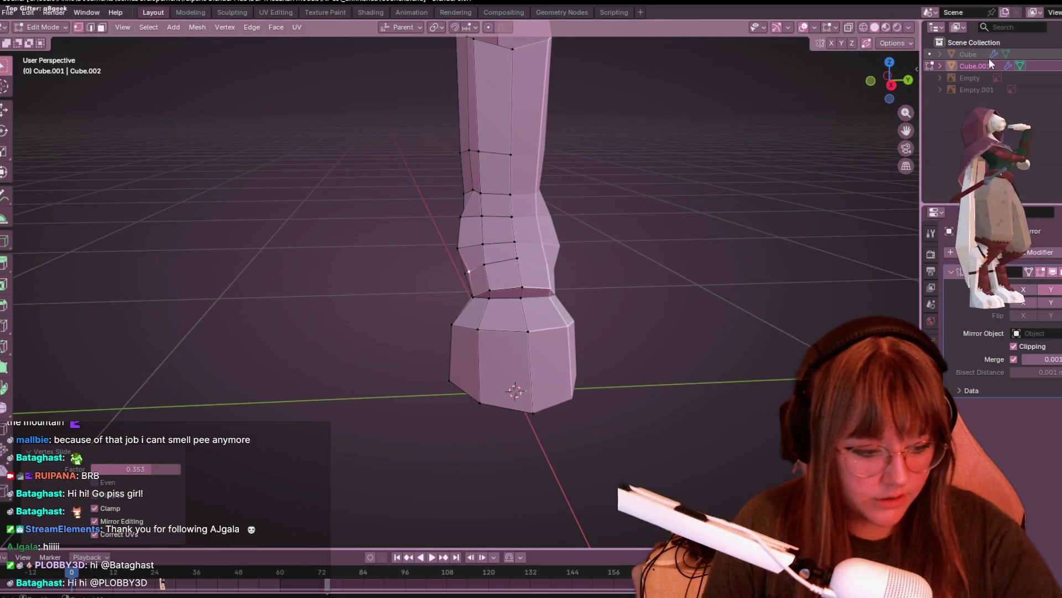
{"action": "left_click", "coordinate": [899, 81]}
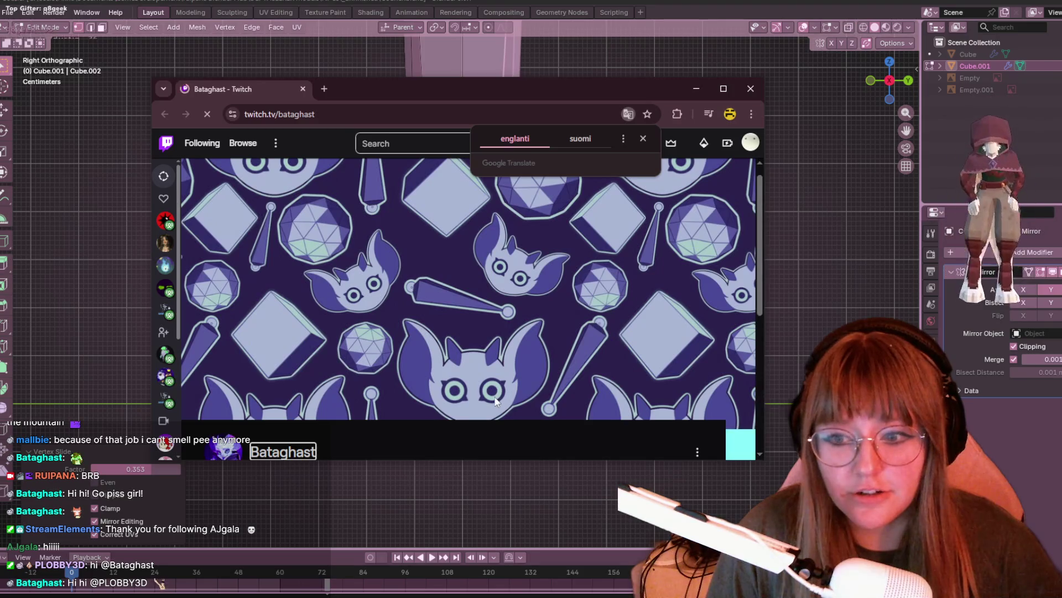
- Skim the visiting channel's past broadcast, jumping to 01:16:13 and watching briefly fullscreen
{"action": "scroll", "coordinate": [491, 391], "scroll_direction": "down", "scroll_amount": 3}
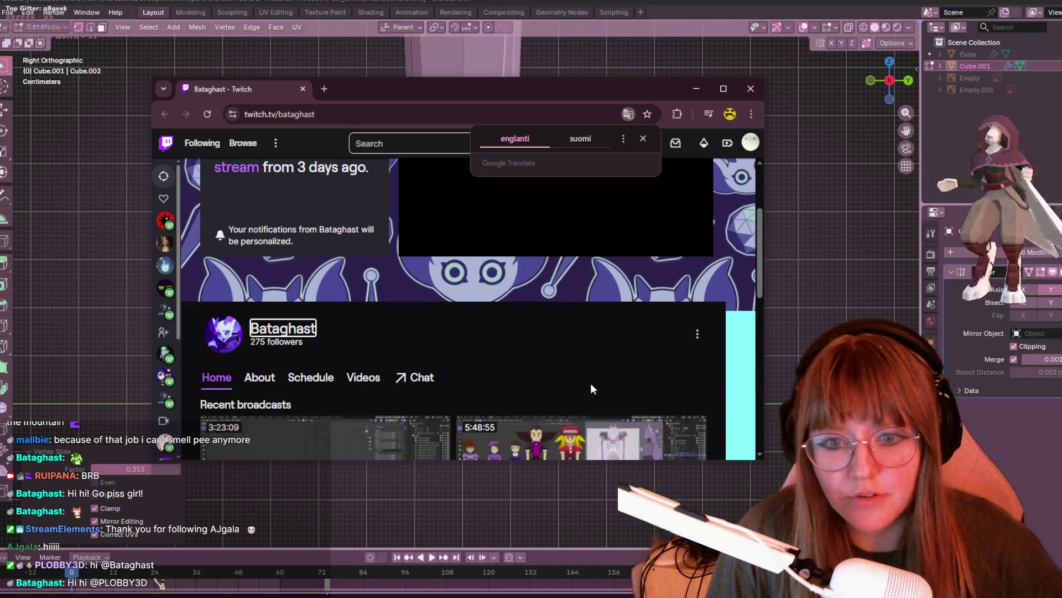
{"action": "scroll", "coordinate": [642, 316], "scroll_direction": "up", "scroll_amount": 3}
{"action": "scroll", "coordinate": [642, 320], "scroll_direction": "down", "scroll_amount": 3}
{"action": "scroll", "coordinate": [633, 312], "scroll_direction": "up", "scroll_amount": 3}
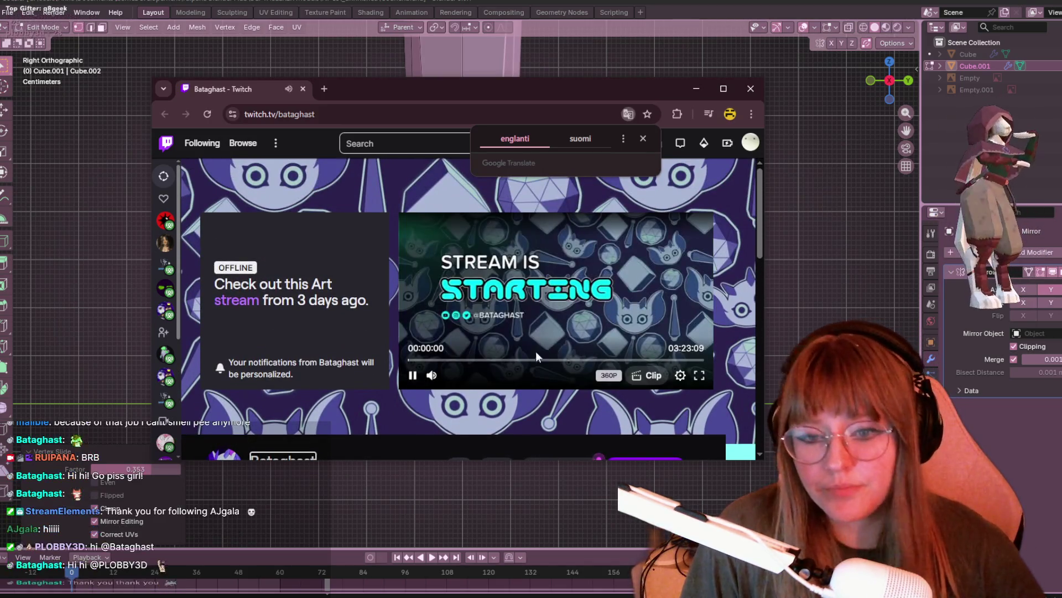
{"action": "left_click", "coordinate": [519, 360]}
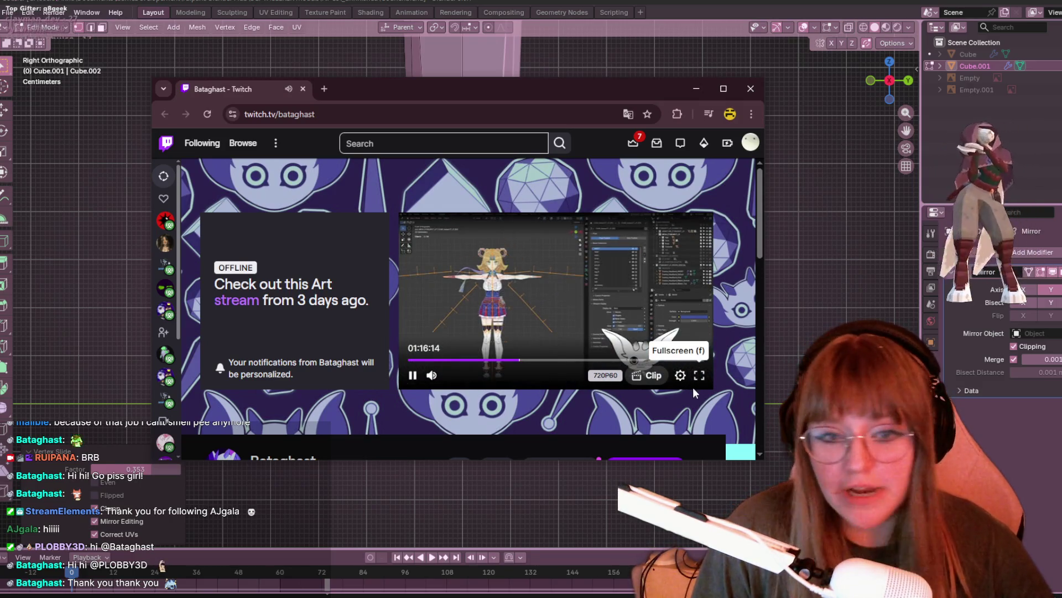
{"action": "left_click", "coordinate": [699, 377]}
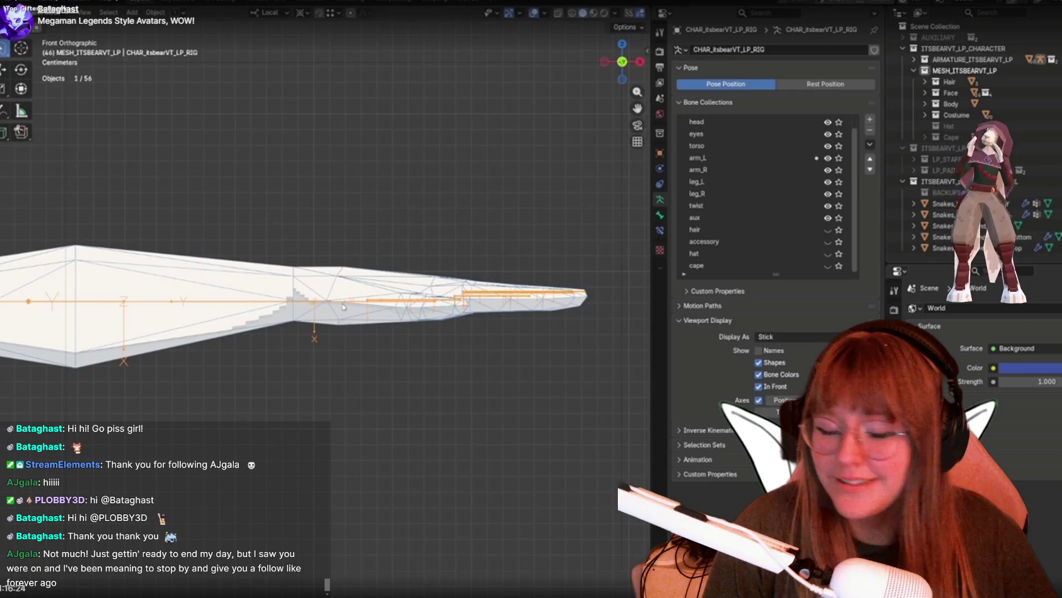
{"action": "key", "text": "Escape"}
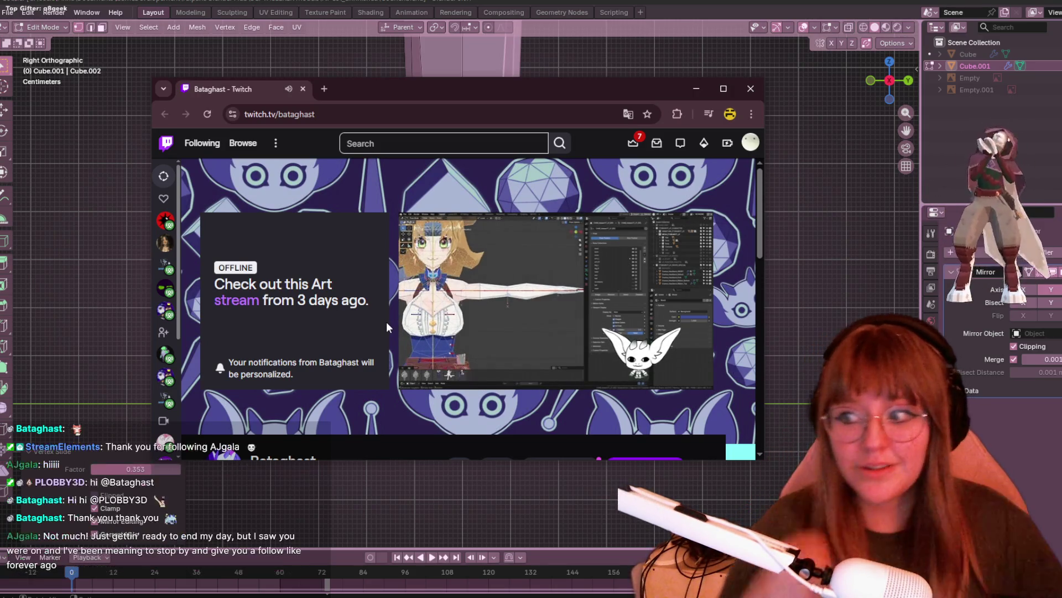
- Pause, skip through the broadcast to 02:13:00, 02:56:23 and near the end, then close the browser
{"action": "left_click", "coordinate": [413, 375]}
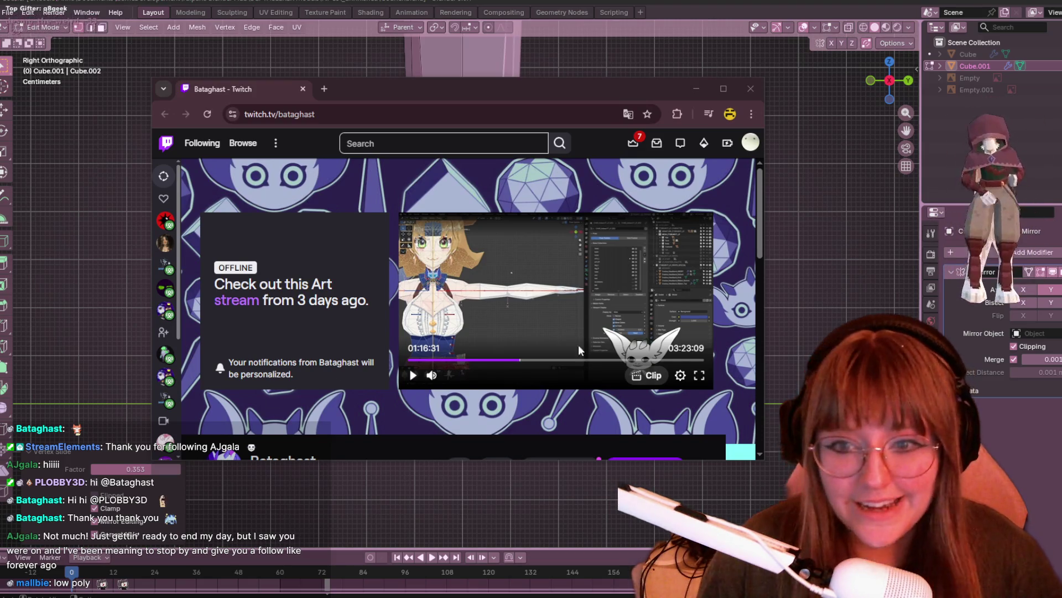
{"action": "left_click", "coordinate": [602, 359]}
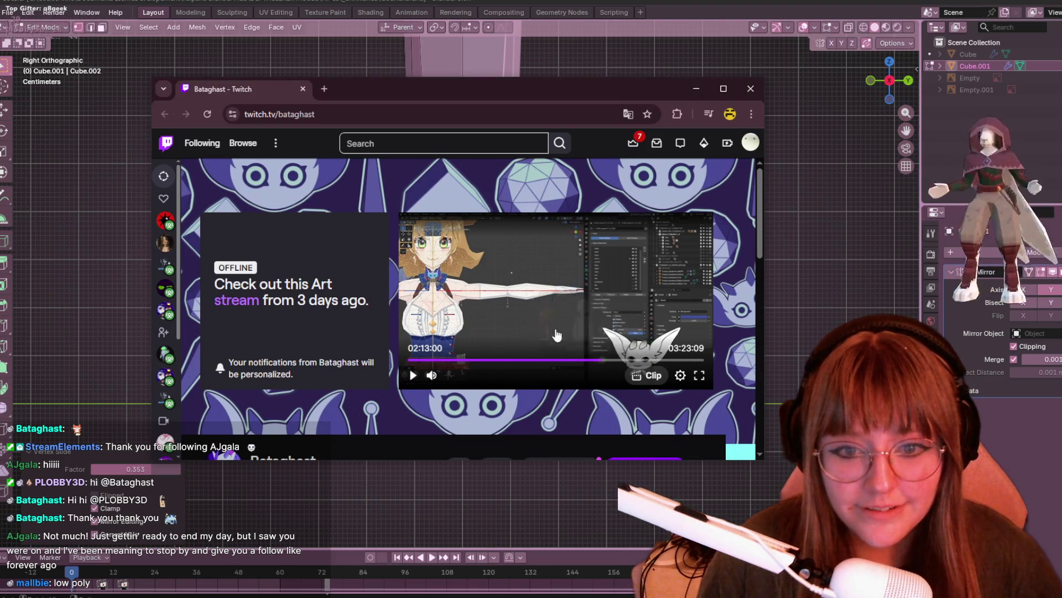
{"action": "left_click", "coordinate": [665, 359]}
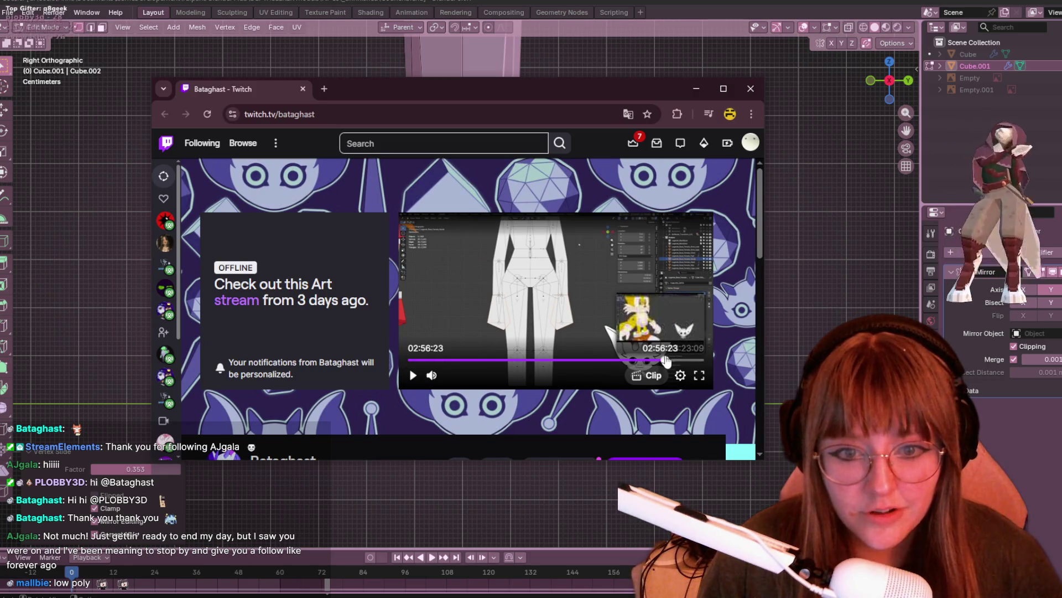
{"action": "left_click", "coordinate": [694, 359]}
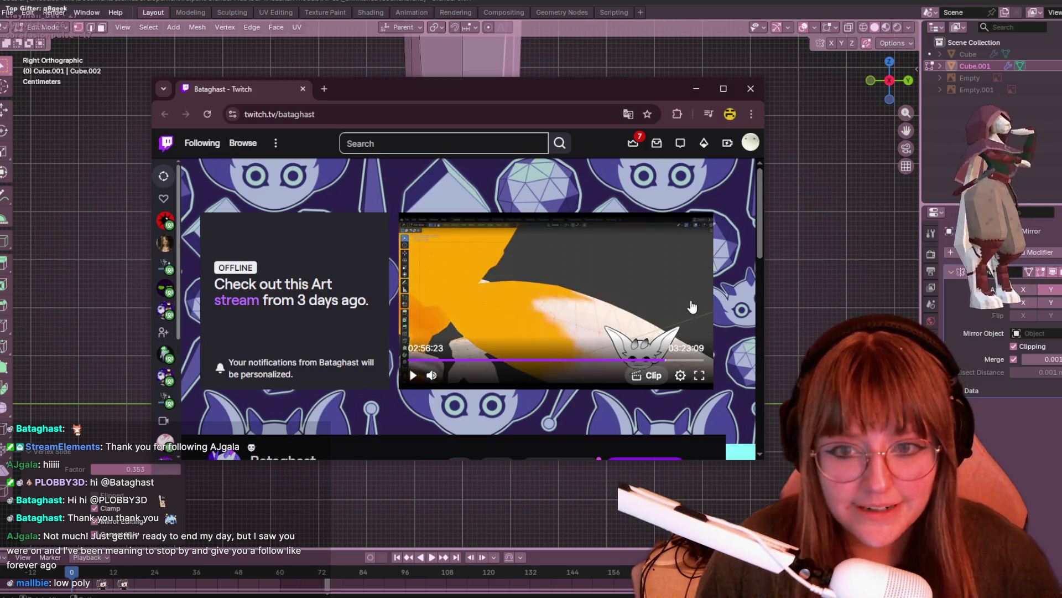
{"action": "scroll", "coordinate": [693, 306], "scroll_direction": "down", "scroll_amount": 1}
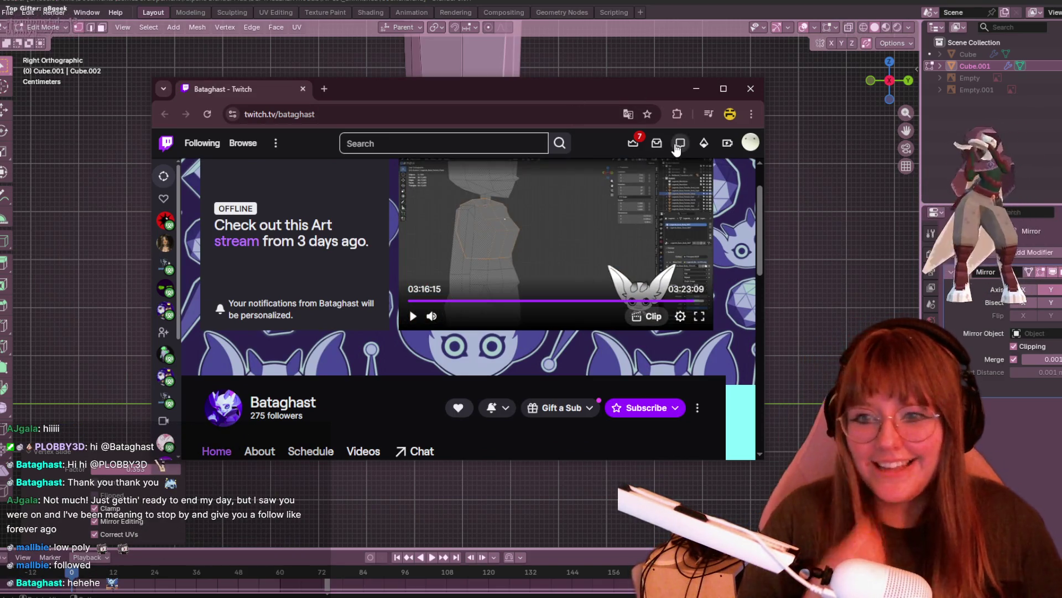
{"action": "left_click", "coordinate": [750, 89]}
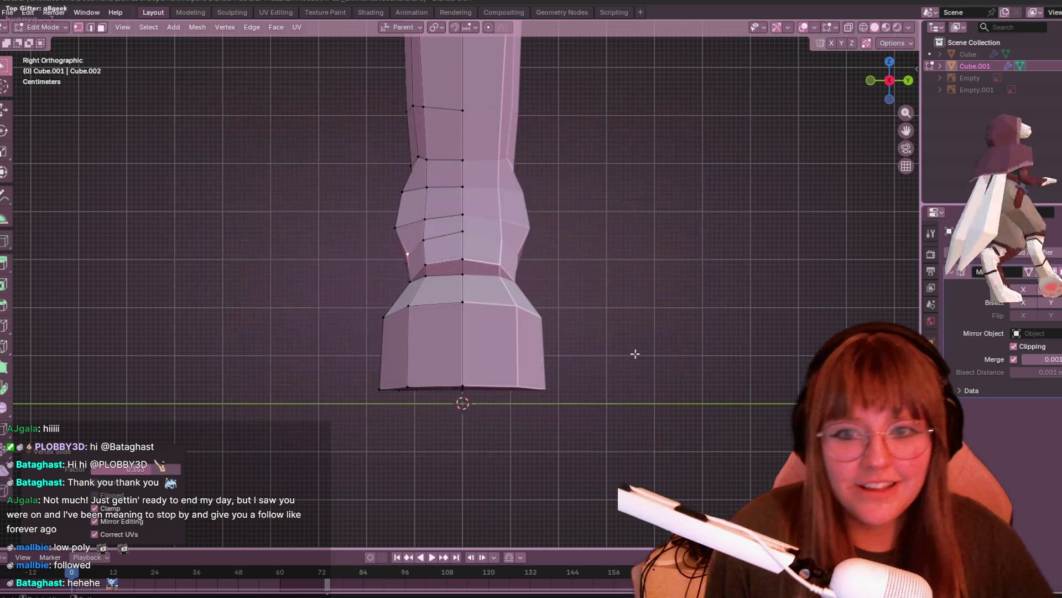
- Move the lower-left fetlock ring vertex inward in several small grabs
{"action": "scroll", "coordinate": [524, 266], "scroll_direction": "up", "scroll_amount": 2, "text": "shift"}
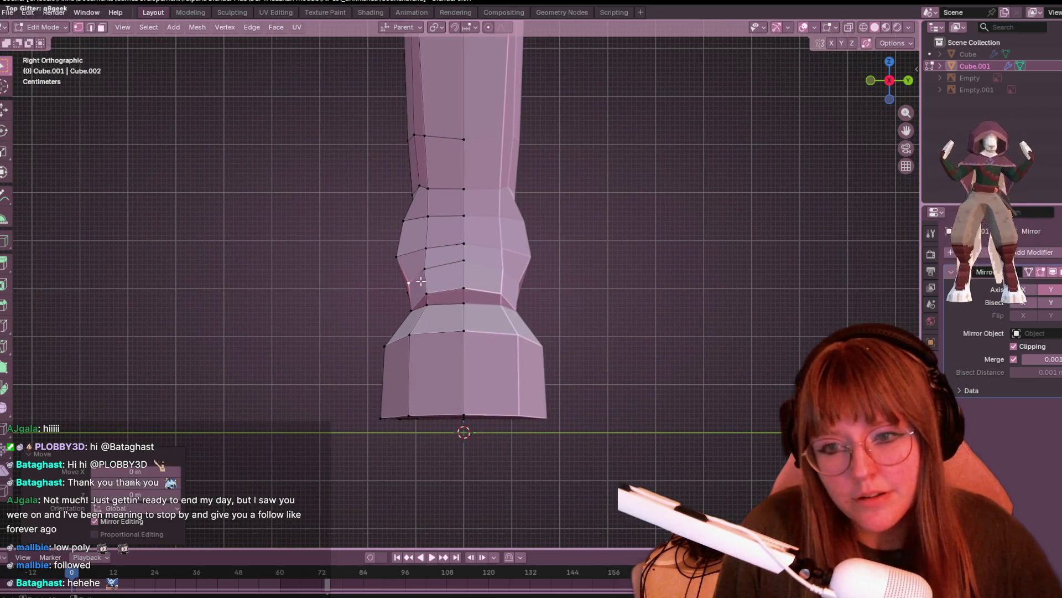
{"action": "key", "text": "g"}
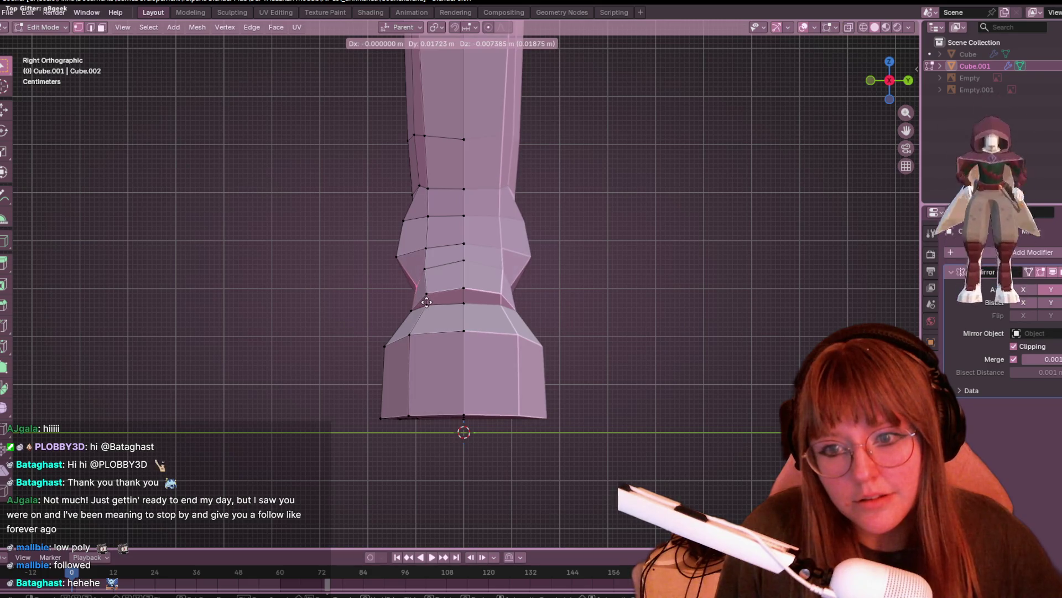
{"action": "left_click", "coordinate": [425, 301]}
{"action": "mouse_move", "coordinate": [348, 360]}
{"action": "left_mouse_down"}
{"action": "mouse_move", "coordinate": [403, 325]}
{"action": "mouse_move", "coordinate": [388, 335]}
{"action": "left_mouse_up"}
{"action": "middle_click_drag", "start_coordinate": [458, 414], "coordinate": [419, 371], "text": "shift"}
{"action": "key", "text": "g"}
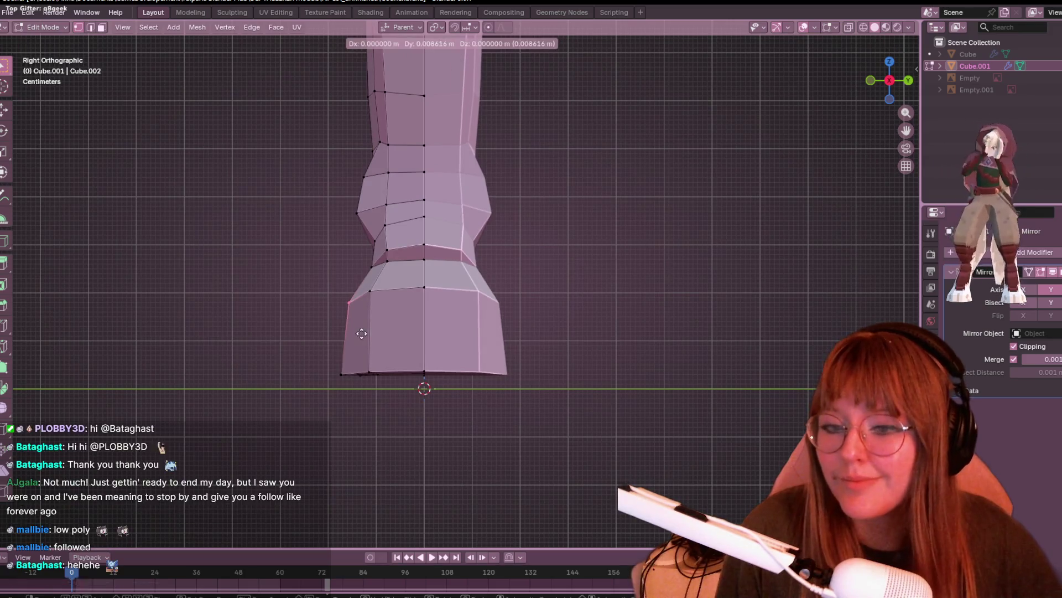
{"action": "left_click", "coordinate": [365, 334]}
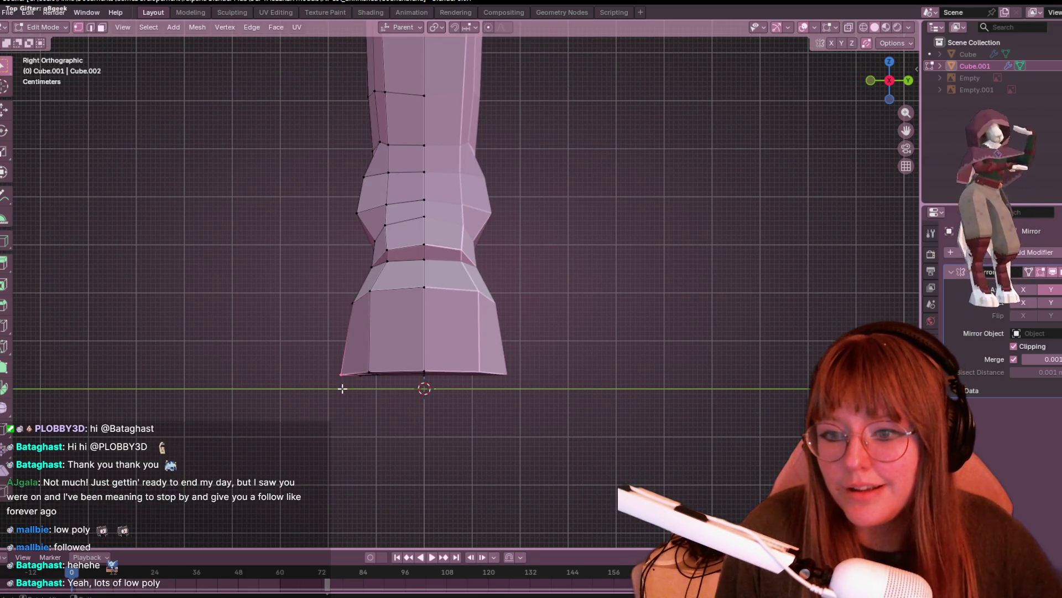
{"action": "middle_click_drag", "start_coordinate": [347, 387], "coordinate": [347, 410], "text": "shift"}
{"action": "key", "text": "g"}
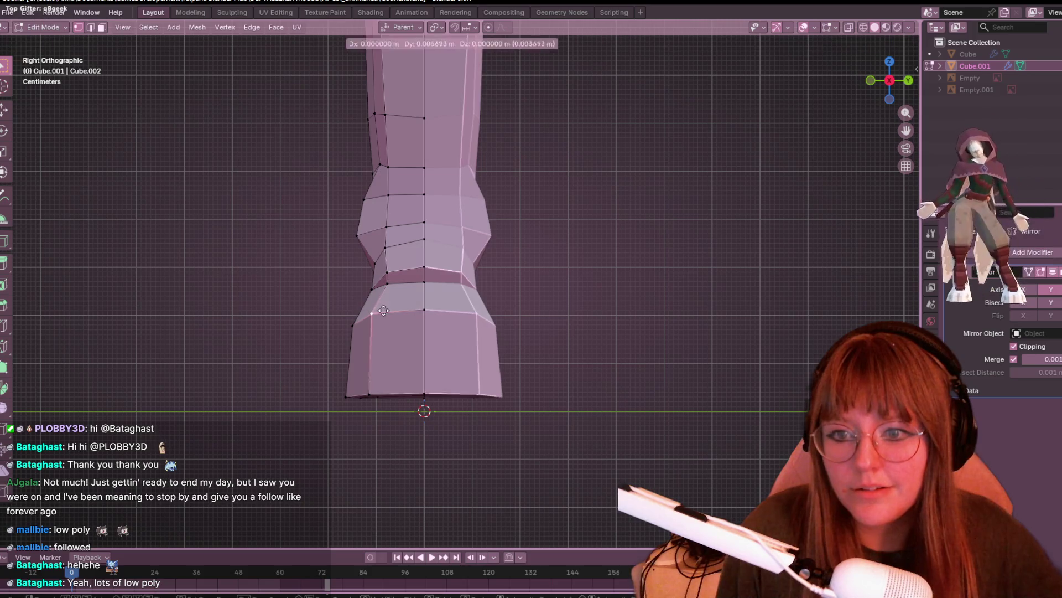
{"action": "left_click", "coordinate": [376, 307]}
{"action": "key", "text": "g"}
{"action": "left_click", "coordinate": [396, 282]}
- Slide the bottom vertex and the next left-edge vertices up the ring inward along their edges
{"action": "left_click", "coordinate": [381, 321]}
{"action": "key", "text": "g"}
{"action": "key", "text": "g"}
{"action": "left_click", "coordinate": [385, 390]}
{"action": "middle_click_drag", "start_coordinate": [387, 393], "coordinate": [396, 445], "text": "shift"}
{"action": "left_click", "coordinate": [394, 299]}
{"action": "key", "text": "g"}
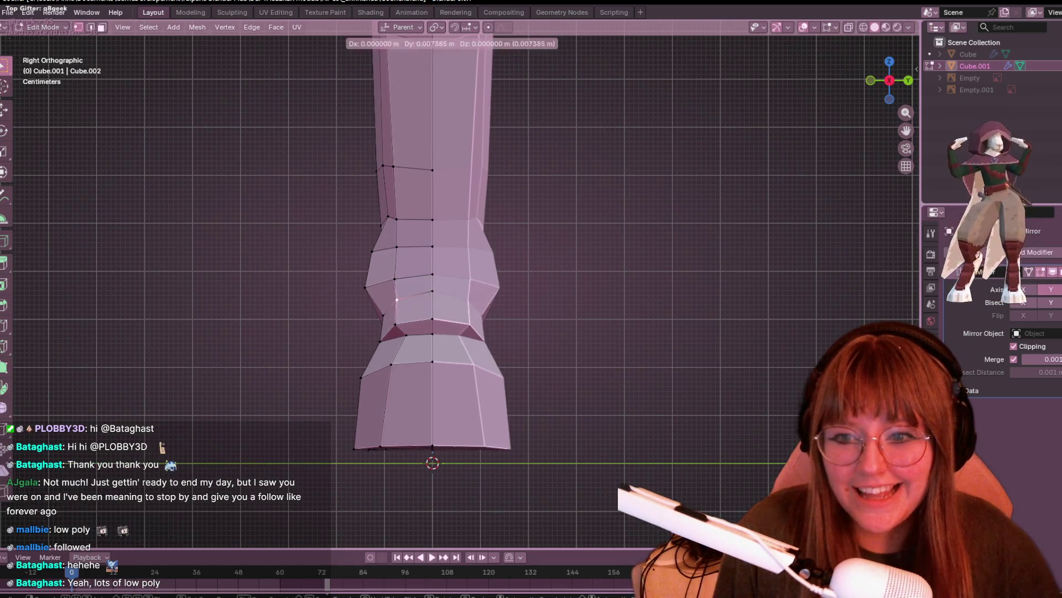
{"action": "left_click", "coordinate": [405, 297]}
{"action": "left_click", "coordinate": [410, 260]}
{"action": "left_click", "coordinate": [403, 283]}
{"action": "key", "text": "g"}
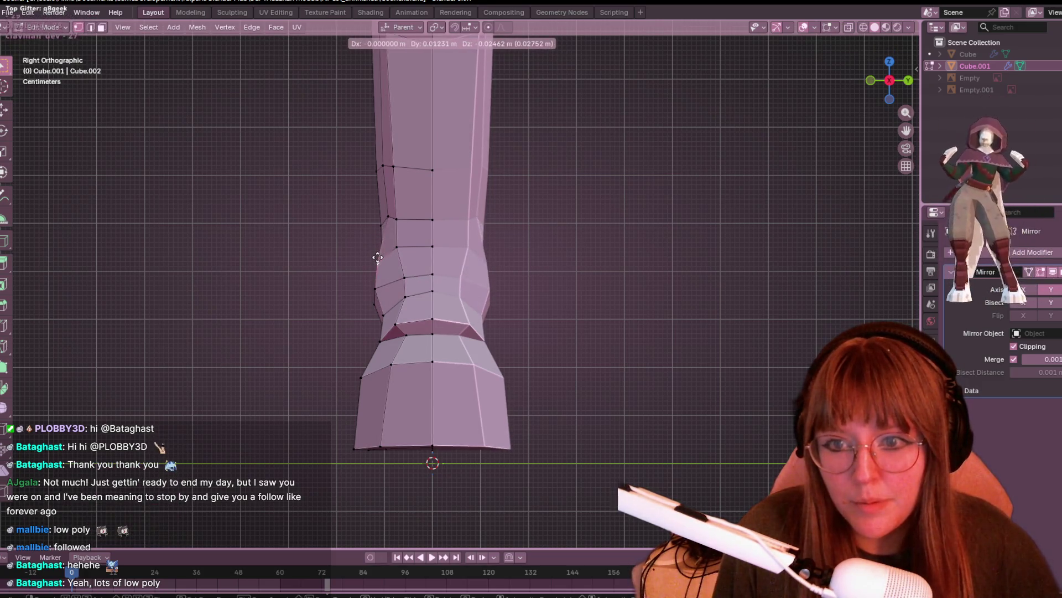
{"action": "key", "text": "g"}
{"action": "left_click", "coordinate": [407, 249]}
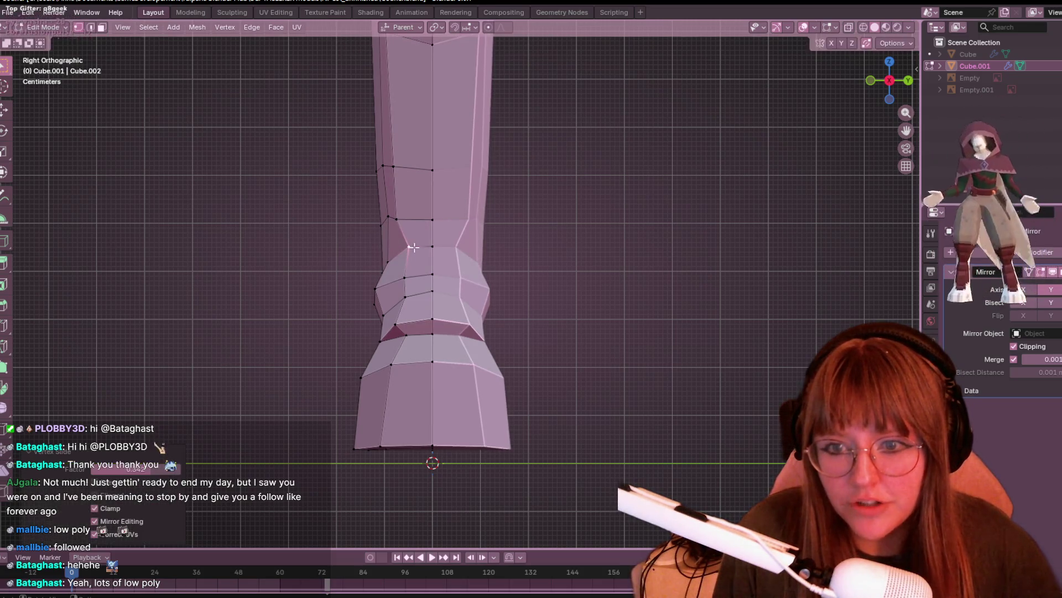
{"action": "scroll", "coordinate": [406, 270], "scroll_direction": "down", "scroll_amount": 3}
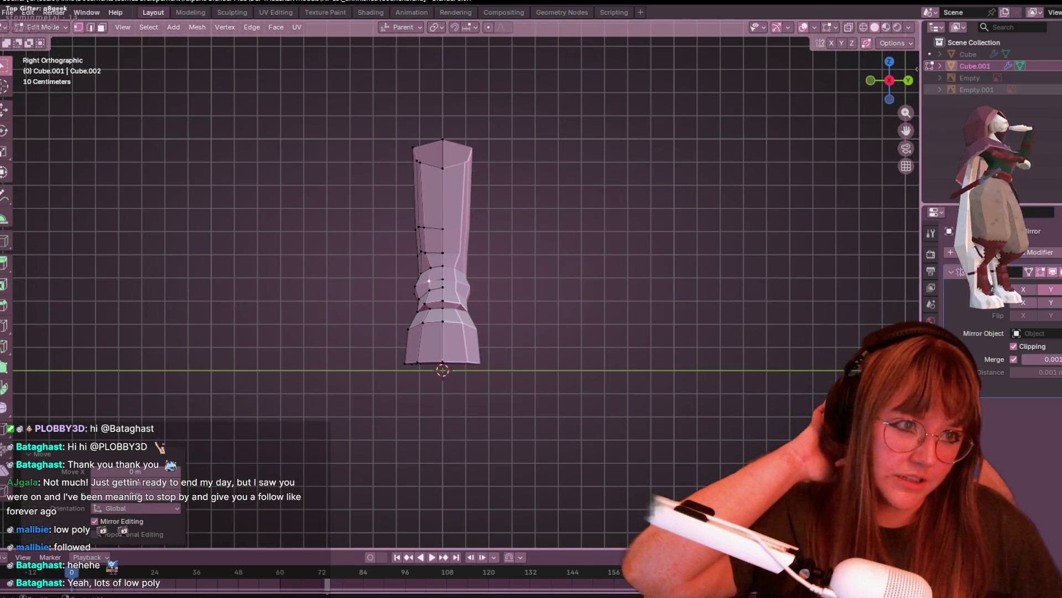
- Briefly unhide the body to check the whole character, then hide it and return to Right view
{"action": "scroll", "coordinate": [832, 236], "scroll_direction": "down", "scroll_amount": 3}
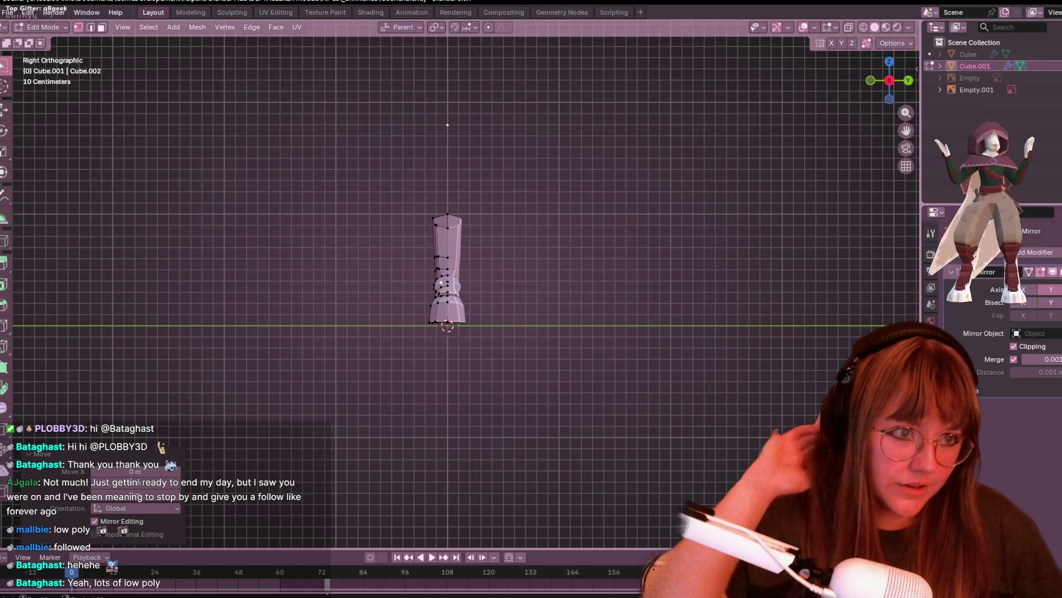
{"action": "key", "text": "alt+h"}
{"action": "mouse_move", "coordinate": [421, 388]}
{"action": "middle_mouse_down"}
{"action": "mouse_move", "coordinate": [416, 300]}
{"action": "mouse_move", "coordinate": [547, 291]}
{"action": "mouse_move", "coordinate": [645, 367]}
{"action": "mouse_move", "coordinate": [599, 142]}
{"action": "middle_mouse_up"}
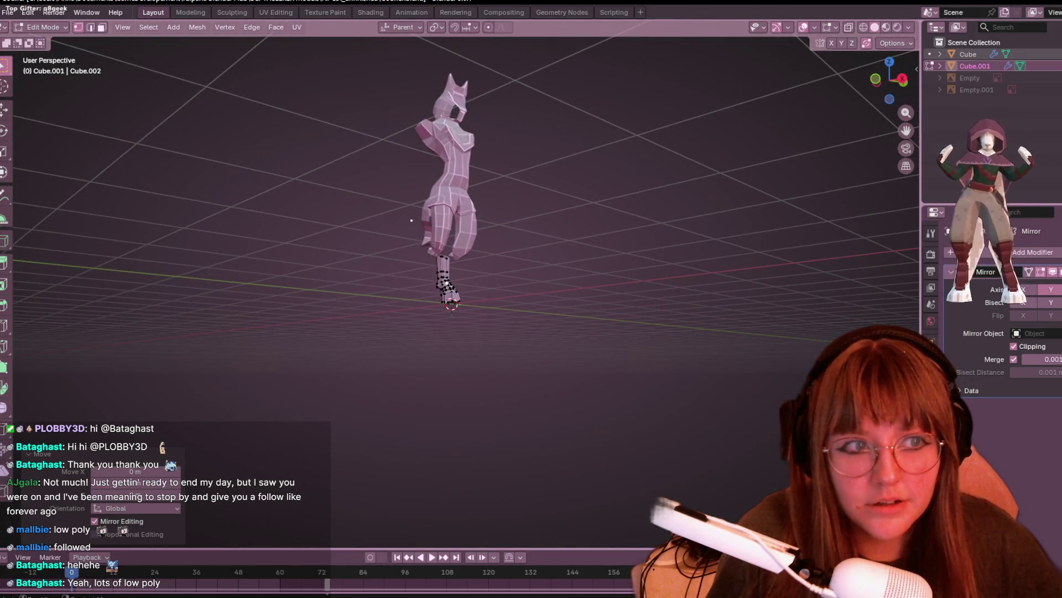
{"action": "key", "text": "h"}
{"action": "middle_click_drag", "start_coordinate": [411, 221], "coordinate": [500, 177]}
{"action": "scroll", "coordinate": [391, 256], "scroll_direction": "up", "scroll_amount": 6}
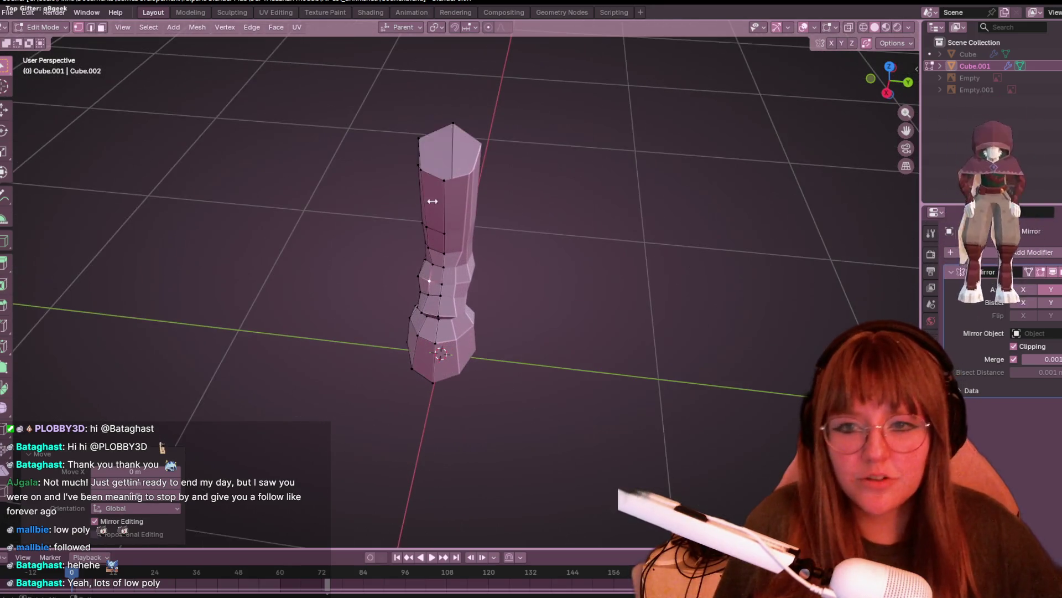
{"action": "middle_click_drag", "start_coordinate": [433, 201], "coordinate": [669, 135]}
{"action": "left_click", "coordinate": [891, 95]}
{"action": "scroll", "coordinate": [443, 187], "scroll_direction": "up", "scroll_amount": 5}
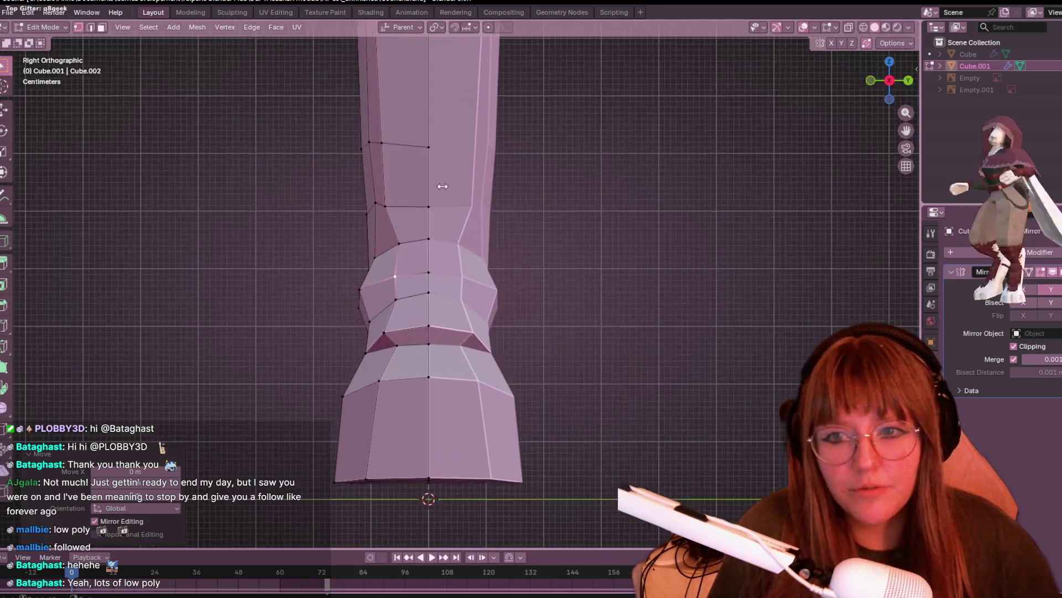
- Slide a vertex above the fetlock toward the centre line and nudge it about 0.015 m along Y
{"action": "left_click", "coordinate": [394, 221]}
{"action": "key", "text": "shift+v"}
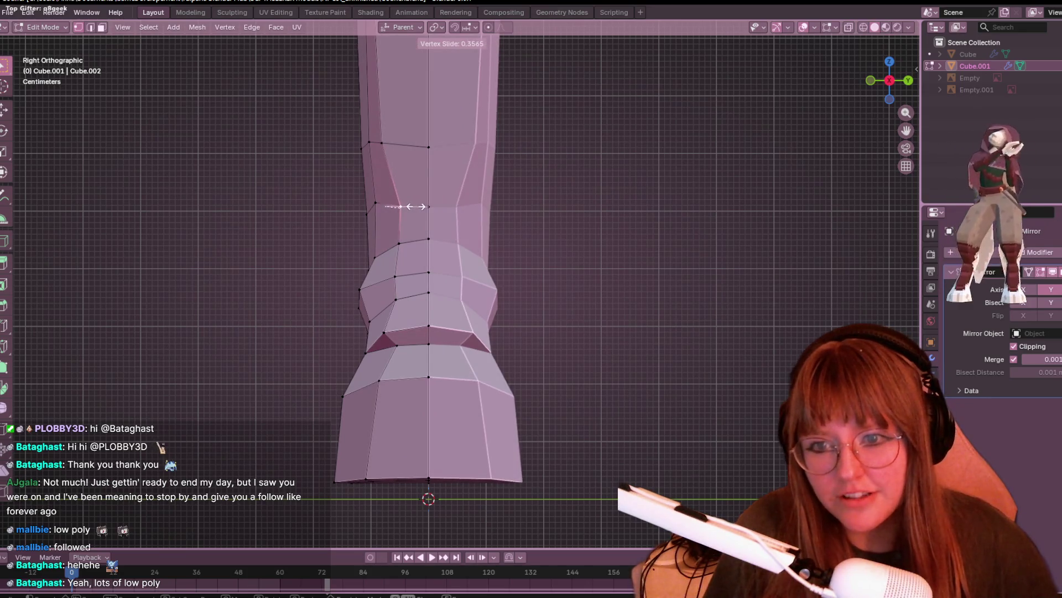
{"action": "left_click", "coordinate": [378, 209]}
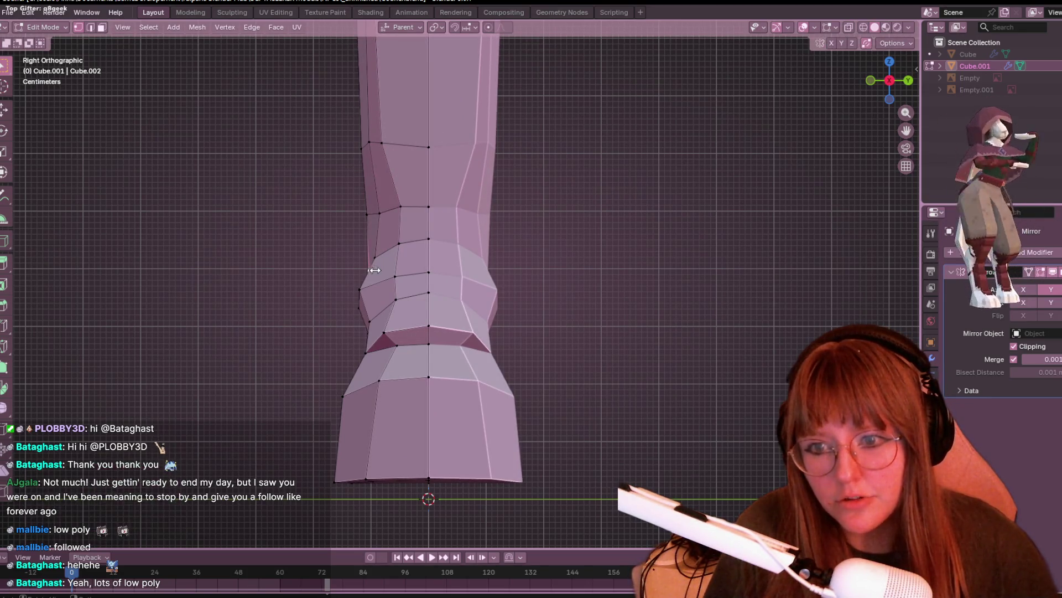
{"action": "key", "text": "g"}
{"action": "key", "text": "y"}
{"action": "left_click", "coordinate": [392, 258]}
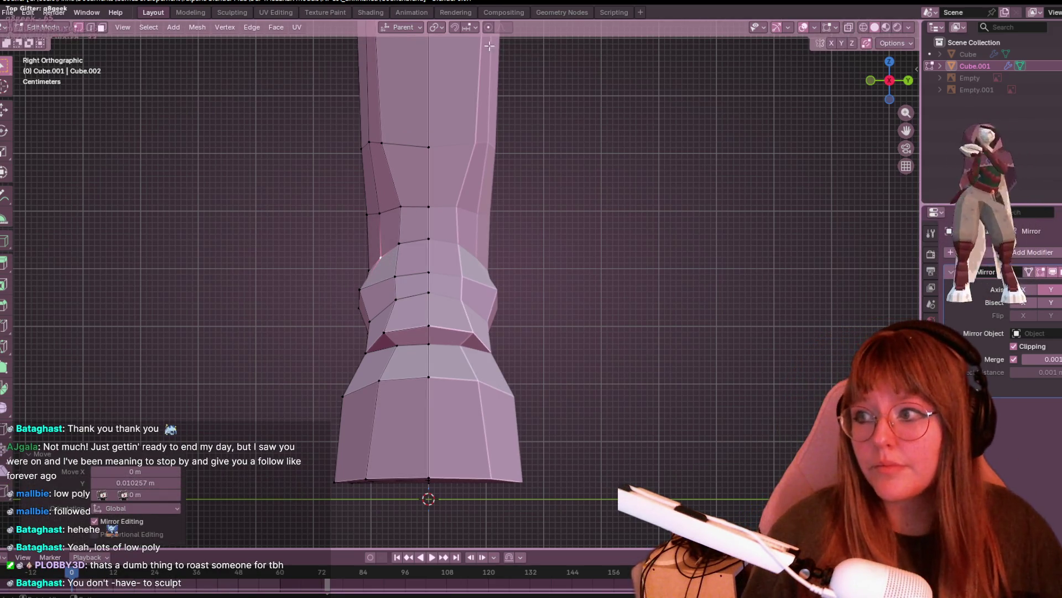
{"action": "scroll", "coordinate": [404, 206], "scroll_direction": "up", "scroll_amount": 1}
{"action": "key", "text": "g"}
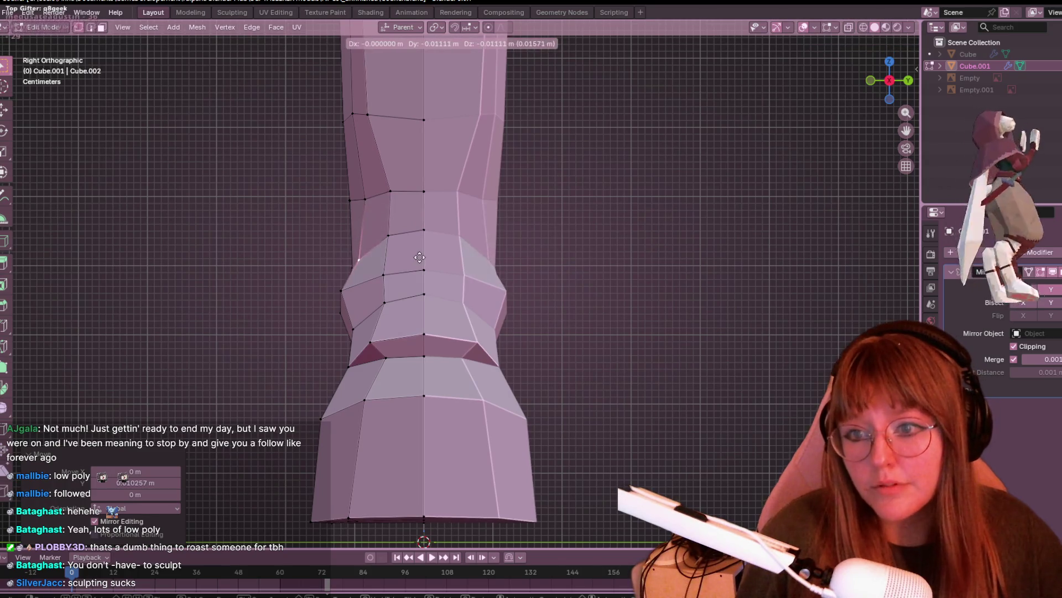
{"action": "left_click", "coordinate": [426, 244]}
- Nudge the next several left-side pastern vertices rightward to smooth the silhouette
{"action": "left_click", "coordinate": [359, 295]}
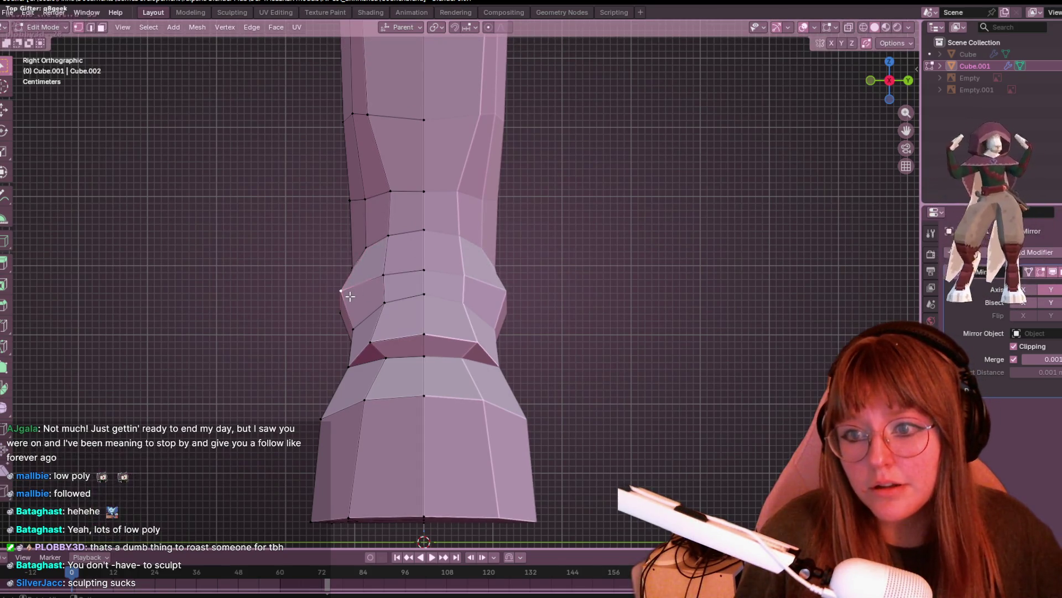
{"action": "key", "text": "g"}
{"action": "left_click", "coordinate": [367, 300]}
{"action": "left_click", "coordinate": [368, 327]}
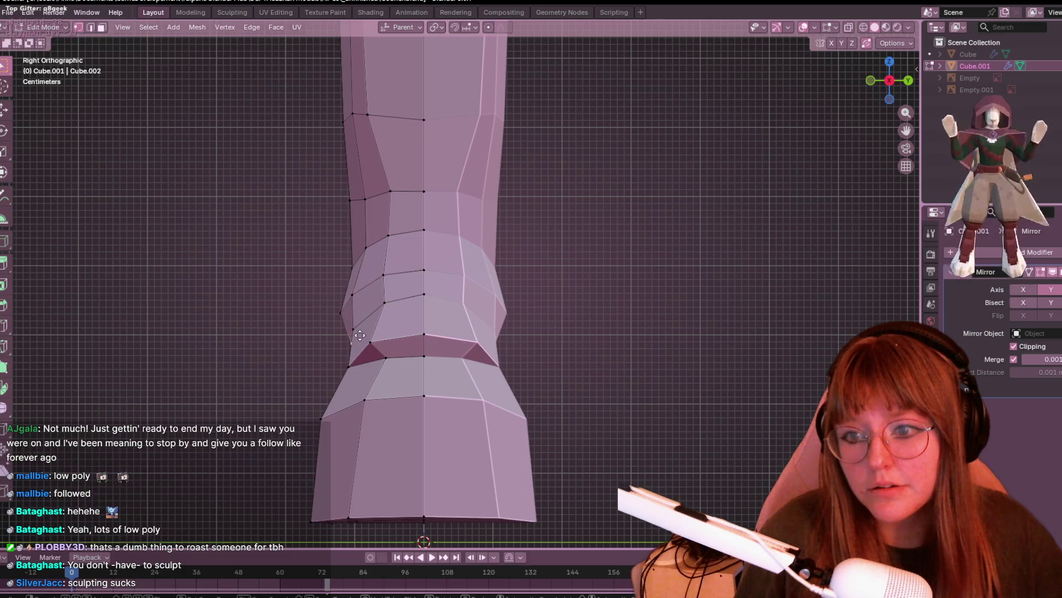
{"action": "key", "text": "g"}
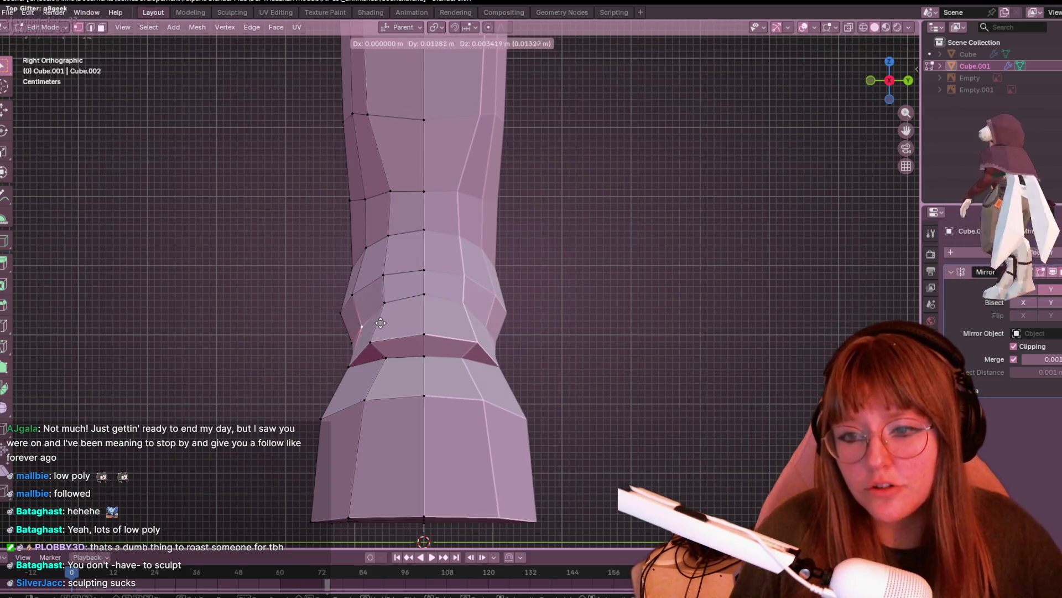
{"action": "left_click", "coordinate": [378, 324]}
{"action": "left_click", "coordinate": [359, 304]}
{"action": "key", "text": "g"}
{"action": "left_click", "coordinate": [361, 306]}
{"action": "left_click", "coordinate": [341, 313]}
{"action": "key", "text": "g"}
{"action": "left_click", "coordinate": [347, 310]}
- Adjust the remaining left-side ring and lower vertices, then check the leg in perspective
{"action": "left_click", "coordinate": [355, 246]}
{"action": "key", "text": "g"}
{"action": "left_click", "coordinate": [357, 277]}
{"action": "left_click", "coordinate": [356, 296]}
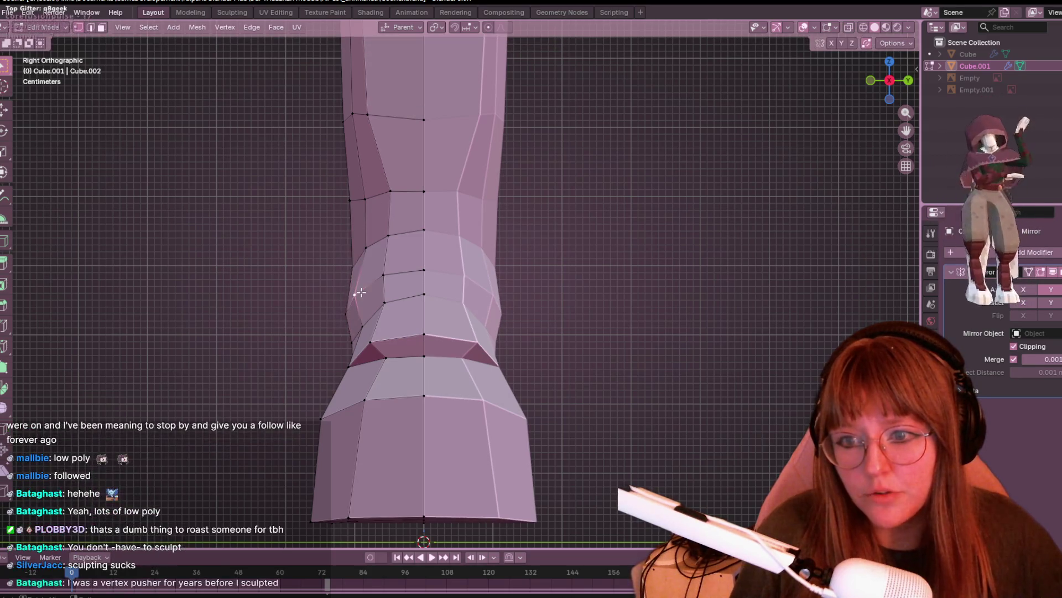
{"action": "key", "text": "g"}
{"action": "middle_click_drag", "start_coordinate": [355, 294], "coordinate": [383, 327], "text": "shift"}
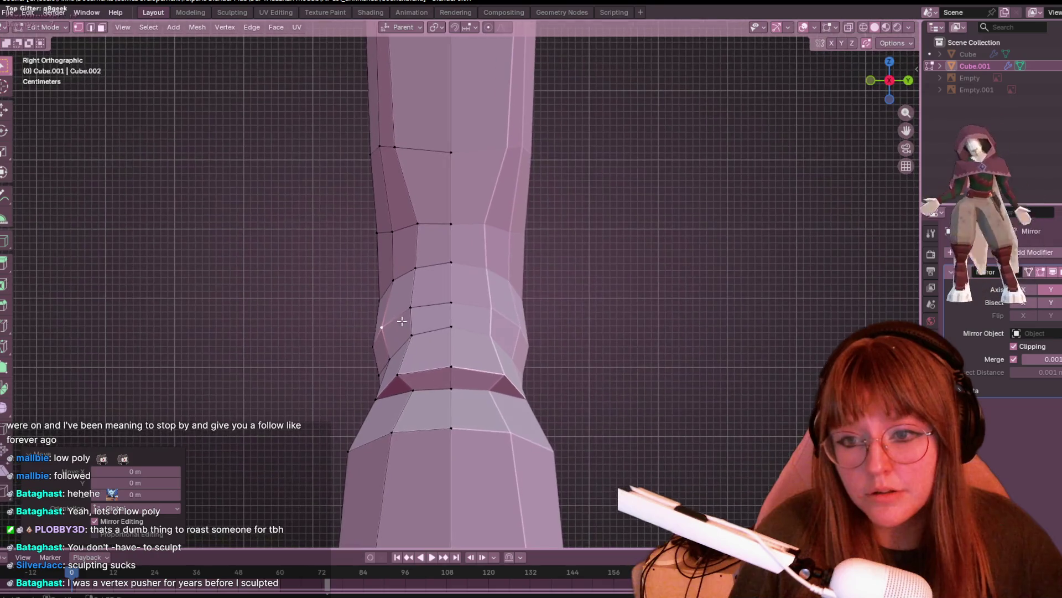
{"action": "left_click", "coordinate": [410, 315]}
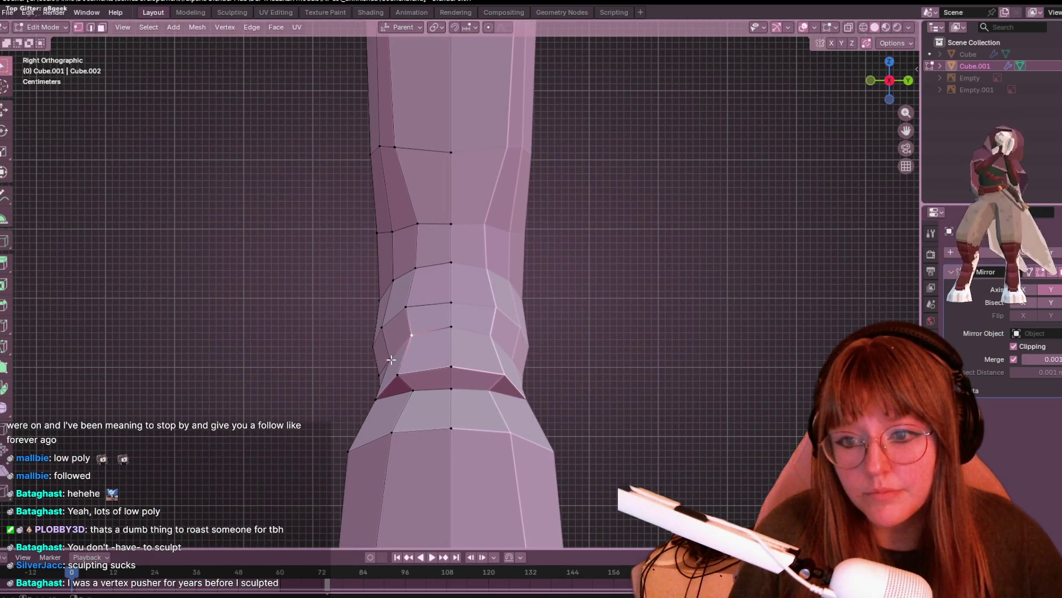
{"action": "left_click", "coordinate": [379, 397]}
{"action": "key", "text": "g"}
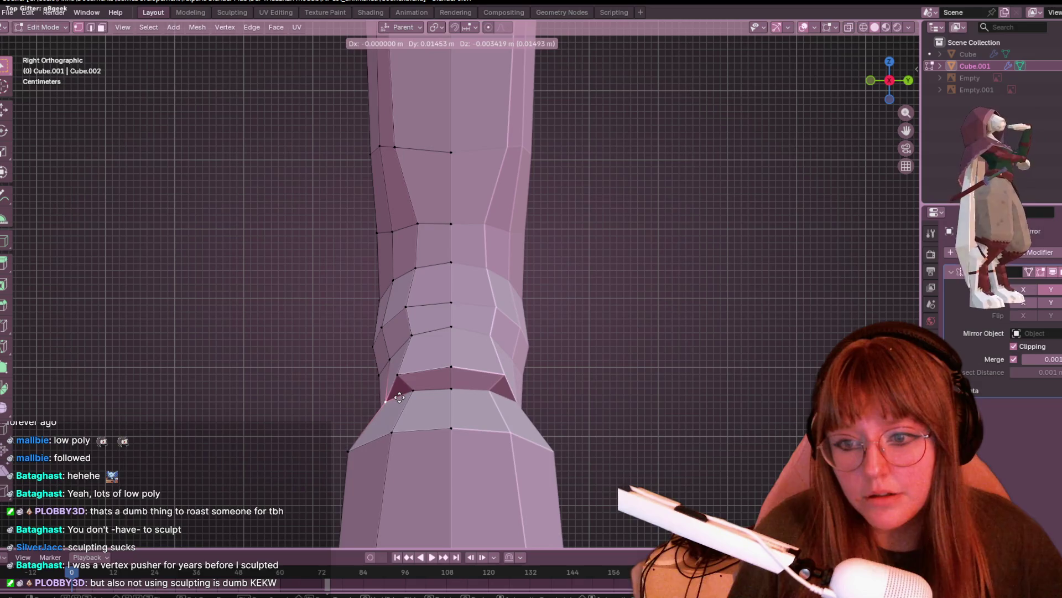
{"action": "left_click", "coordinate": [406, 389]}
{"action": "mouse_move", "coordinate": [407, 390]}
{"action": "middle_mouse_down"}
{"action": "mouse_move", "coordinate": [555, 355]}
{"action": "mouse_move", "coordinate": [524, 377]}
{"action": "mouse_move", "coordinate": [526, 394]}
{"action": "middle_mouse_up"}
{"action": "mouse_move", "coordinate": [573, 325]}
{"action": "middle_mouse_down"}
{"action": "mouse_move", "coordinate": [398, 384]}
{"action": "mouse_move", "coordinate": [491, 321]}
{"action": "mouse_move", "coordinate": [508, 280]}
{"action": "middle_mouse_up"}
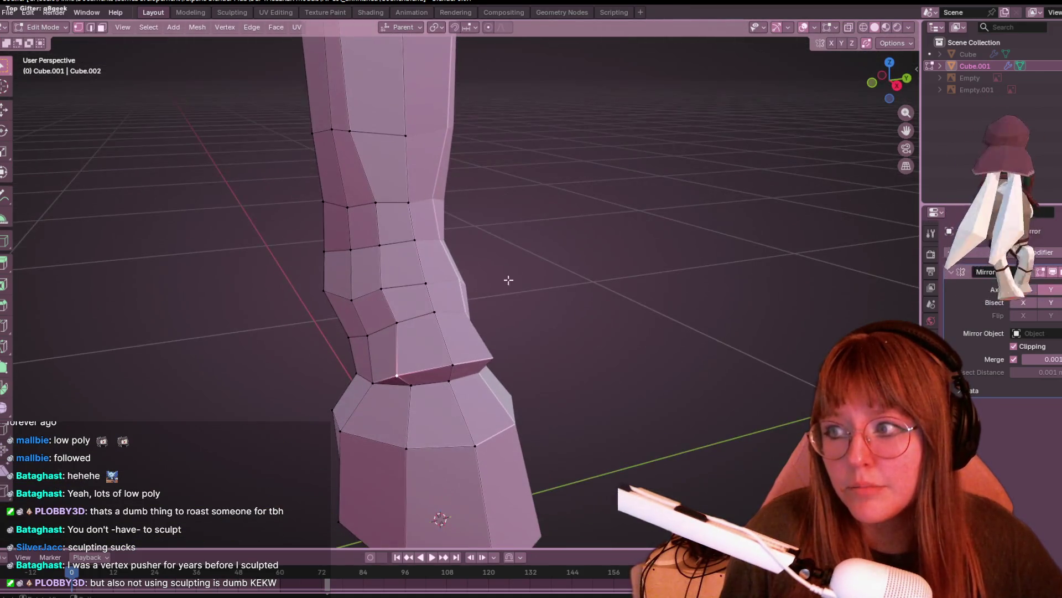
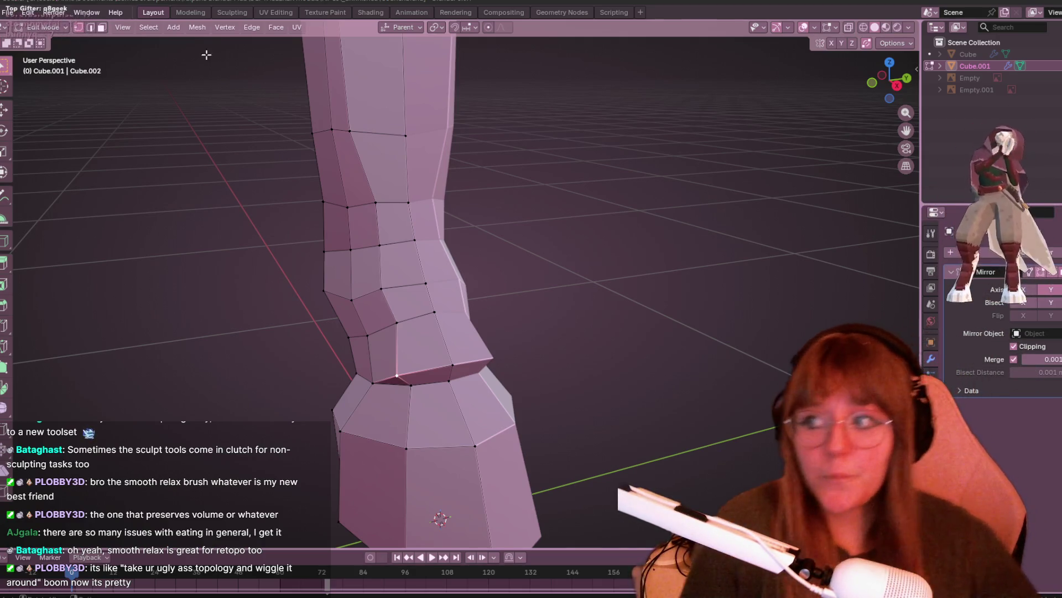
- Switch to the right side view and slide the centre ankle-ring vertex along its edge
{"action": "mouse_move", "coordinate": [640, 295]}
{"action": "middle_mouse_down"}
{"action": "mouse_move", "coordinate": [676, 289]}
{"action": "mouse_move", "coordinate": [561, 235]}
{"action": "middle_mouse_up"}
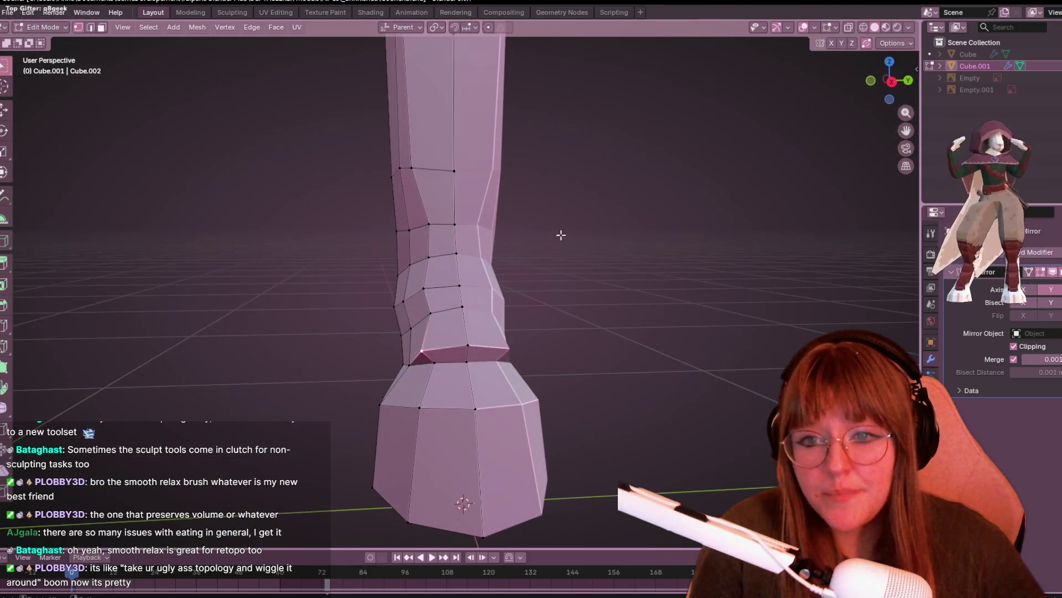
{"action": "left_click", "coordinate": [892, 81]}
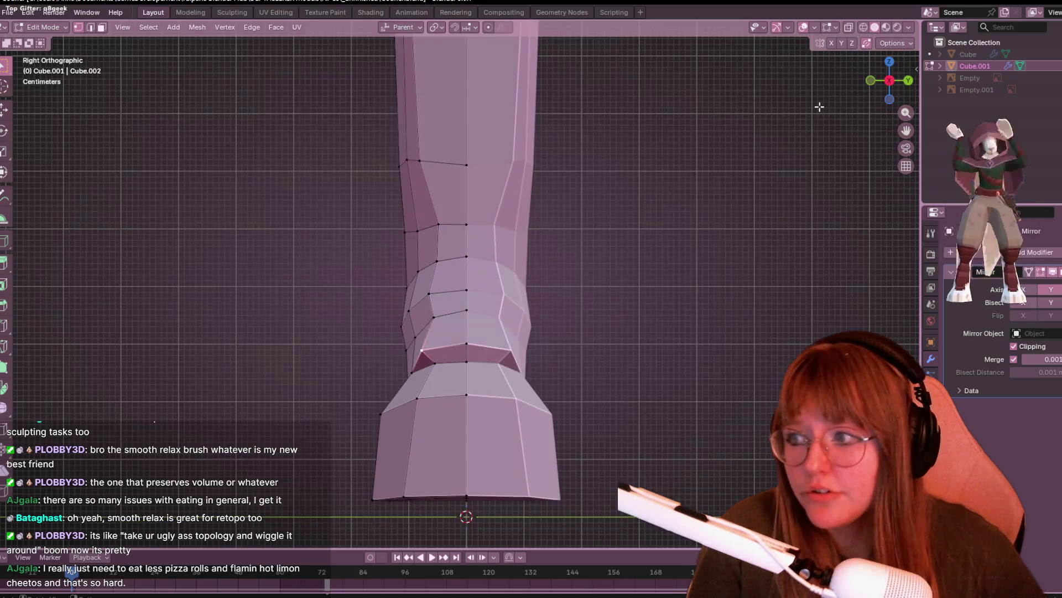
{"action": "mouse_move", "coordinate": [655, 199]}
{"action": "middle_mouse_down", "text": "shift"}
{"action": "mouse_move", "coordinate": [643, 308]}
{"action": "mouse_move", "coordinate": [647, 289]}
{"action": "middle_mouse_up", "text": "shift"}
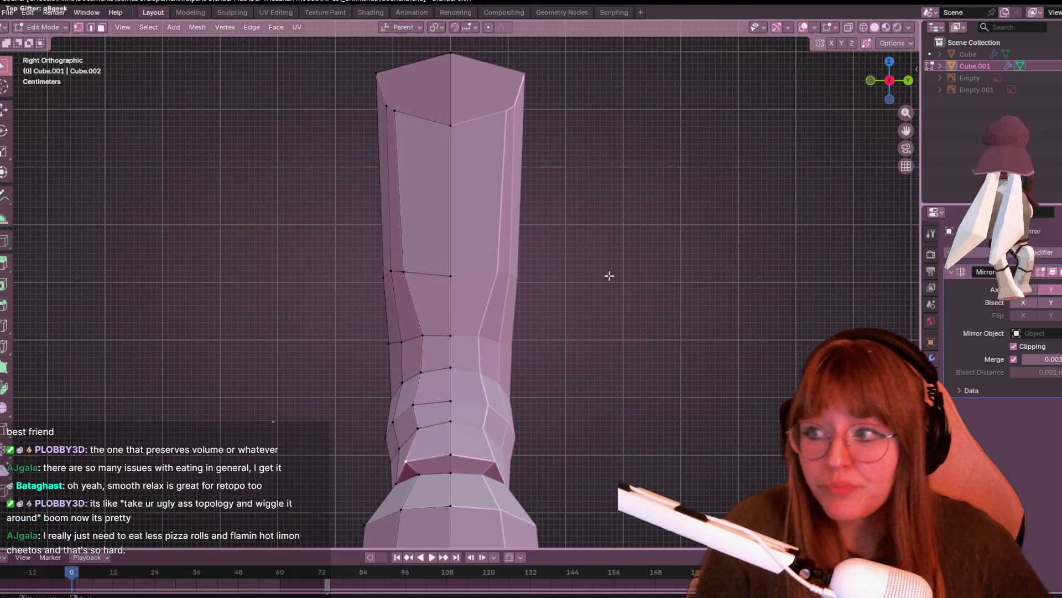
{"action": "scroll", "coordinate": [555, 290], "scroll_direction": "up", "scroll_amount": 1}
{"action": "left_click", "coordinate": [394, 269]}
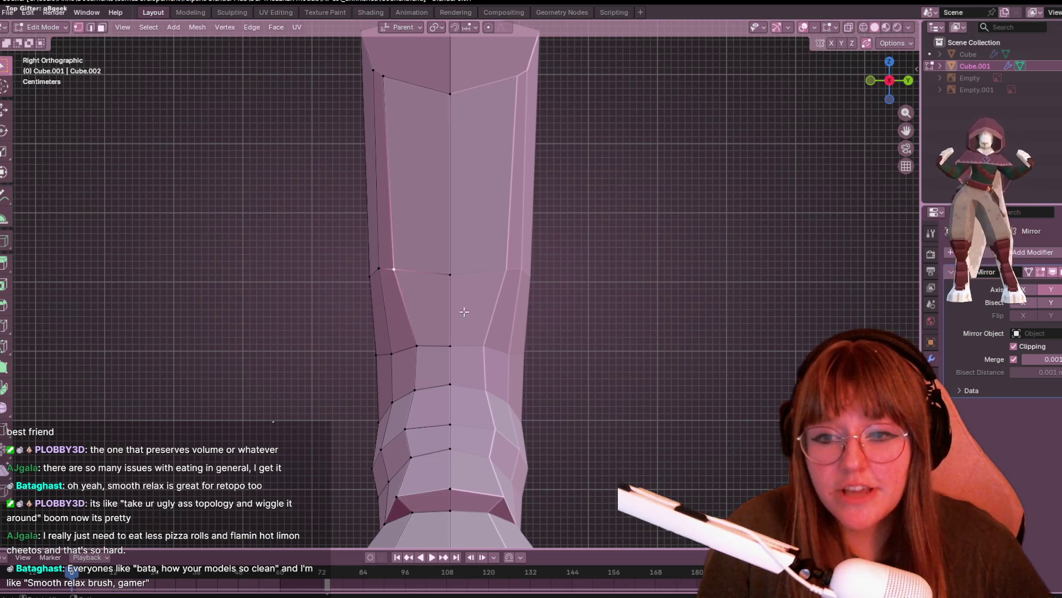
{"action": "middle_click_drag", "start_coordinate": [439, 278], "coordinate": [414, 204], "text": "shift"}
{"action": "left_click", "coordinate": [424, 199]}
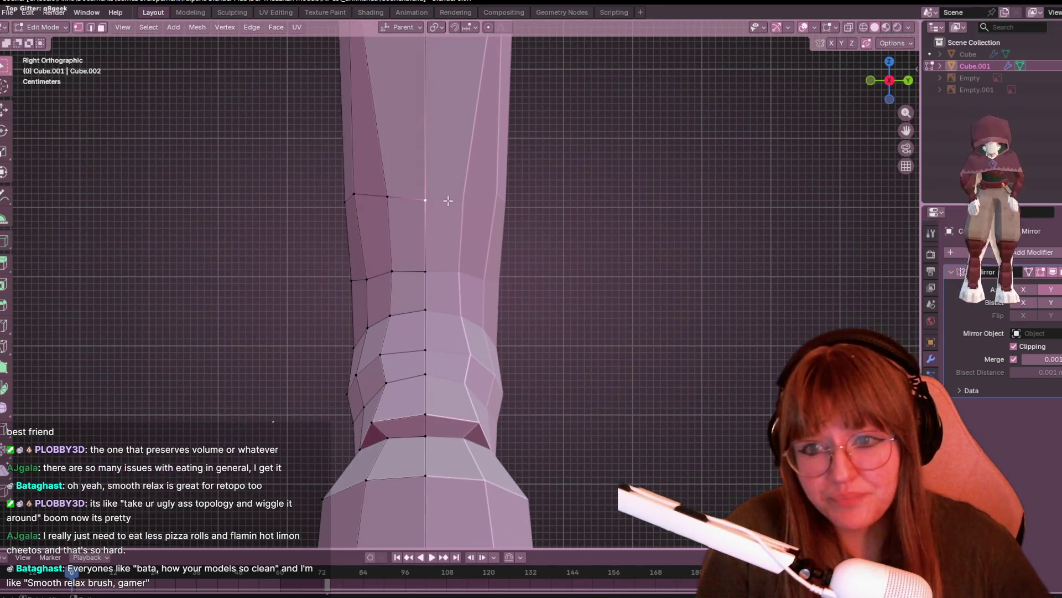
{"action": "key", "text": "g"}
{"action": "key", "text": "g"}
{"action": "left_click", "coordinate": [470, 197]}
- Slide two left-side boot vertices and move the upper-left leg vertex into place
{"action": "left_click", "coordinate": [354, 191]}
{"action": "key", "text": "g"}
{"action": "key", "text": "g"}
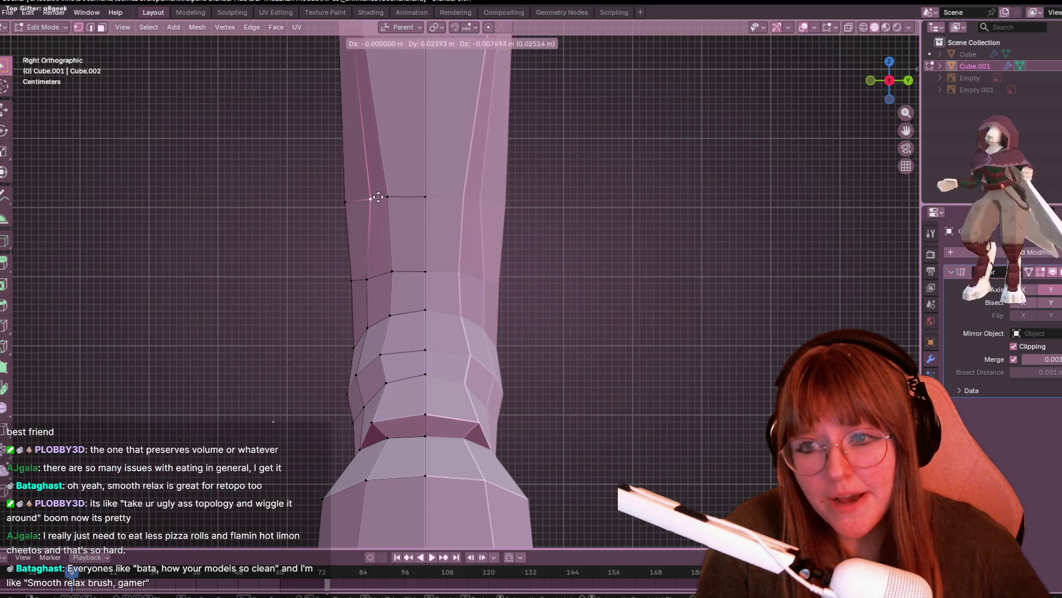
{"action": "left_click", "coordinate": [368, 201]}
{"action": "left_click", "coordinate": [376, 276]}
{"action": "key", "text": "g"}
{"action": "key", "text": "g"}
{"action": "left_click", "coordinate": [375, 277]}
{"action": "left_click", "coordinate": [370, 208]}
{"action": "key", "text": "g"}
{"action": "left_click", "coordinate": [379, 208]}
- Reposition two vertices along the leg's left edge to smooth the outline
{"action": "mouse_move", "coordinate": [379, 210]}
{"action": "middle_mouse_down", "text": "shift"}
{"action": "mouse_move", "coordinate": [416, 325]}
{"action": "mouse_move", "coordinate": [379, 258]}
{"action": "middle_mouse_up", "text": "shift"}
{"action": "left_click", "coordinate": [393, 258]}
{"action": "key", "text": "g"}
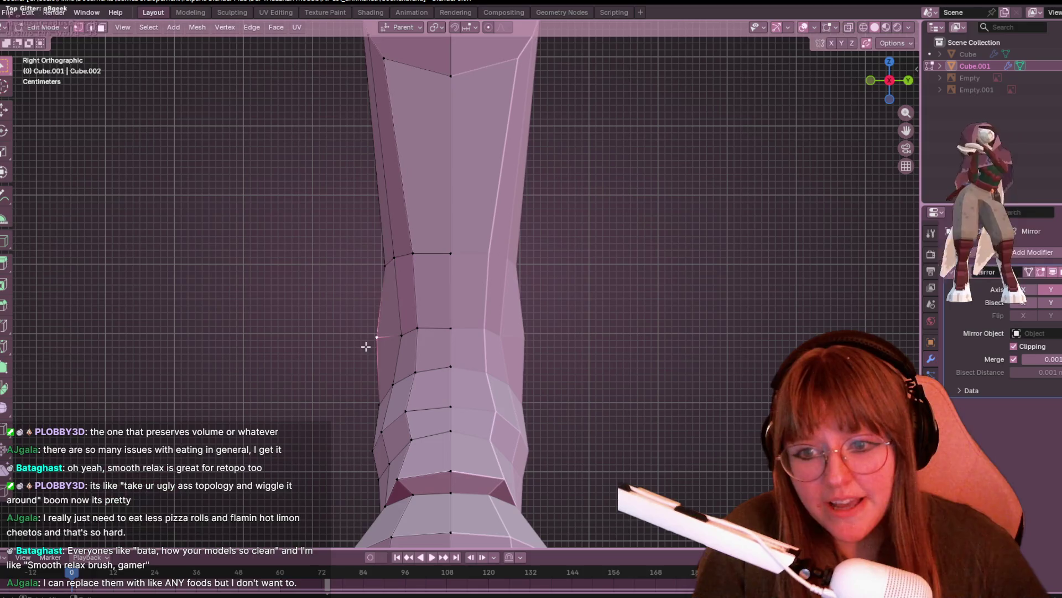
{"action": "left_click", "coordinate": [381, 355]}
{"action": "middle_click_drag", "start_coordinate": [382, 355], "coordinate": [394, 299], "text": "shift"}
{"action": "left_click", "coordinate": [407, 288]}
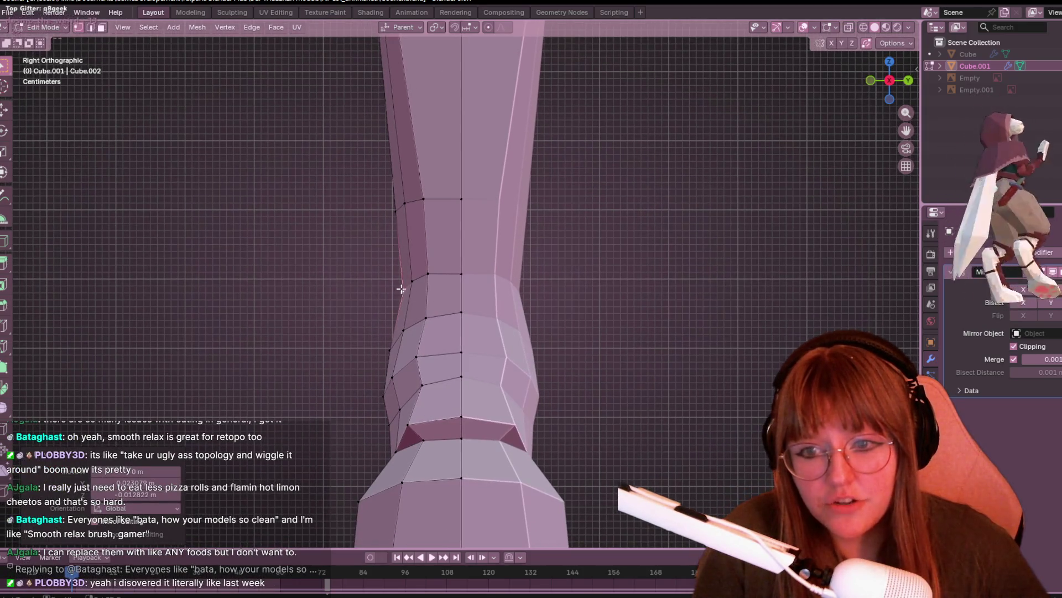
{"action": "key", "text": "g"}
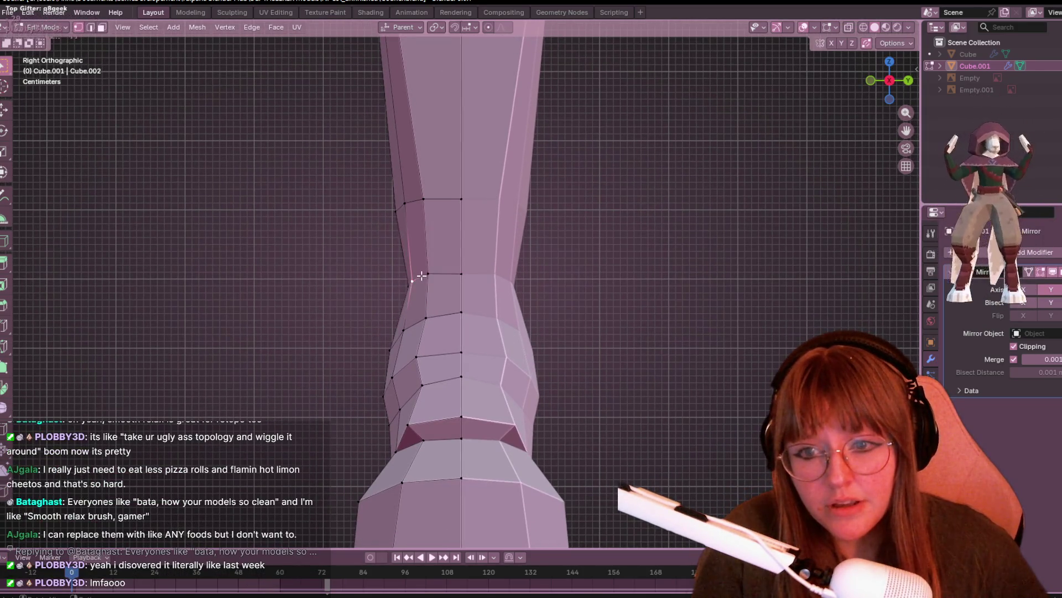
{"action": "left_click", "coordinate": [428, 279]}
{"action": "key", "text": "g"}
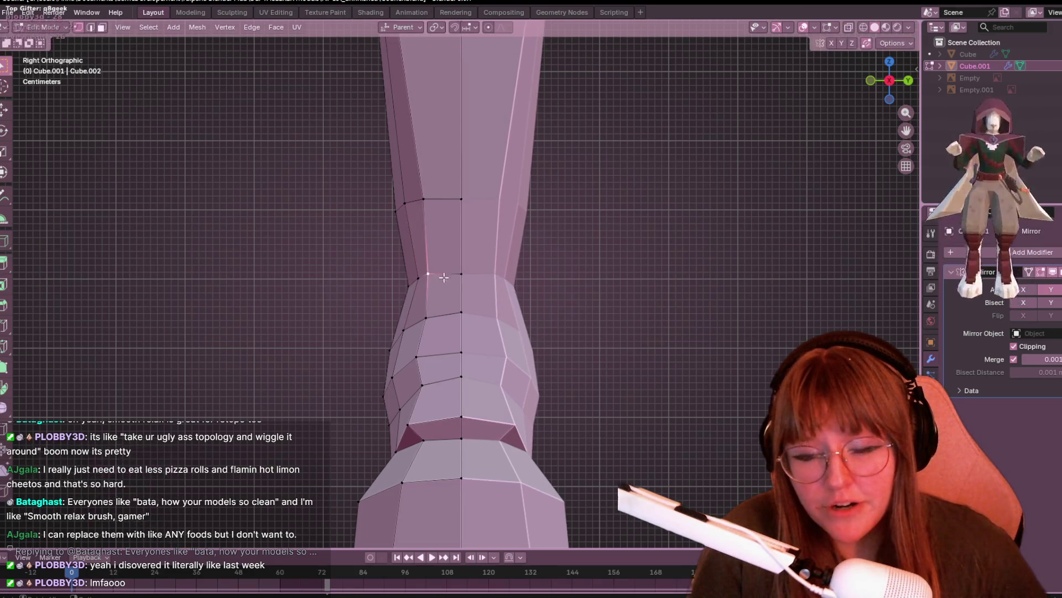
{"action": "left_click", "coordinate": [448, 275]}
{"action": "scroll", "coordinate": [448, 275], "scroll_direction": "down", "scroll_amount": 2}
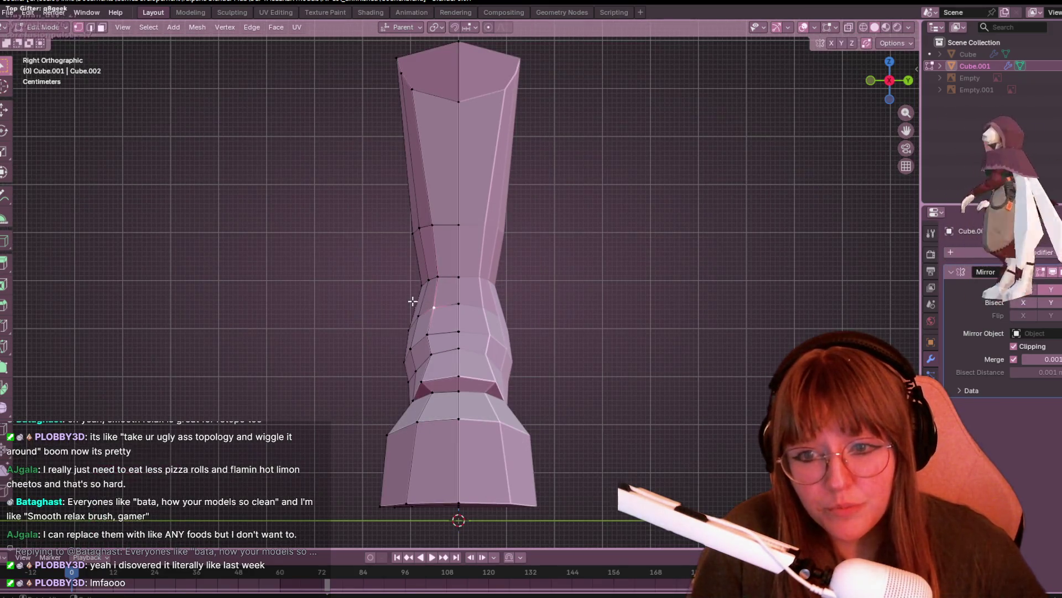
- Move a lower left-edge leg vertex, then slide it down along its edge
{"action": "left_click", "coordinate": [421, 314]}
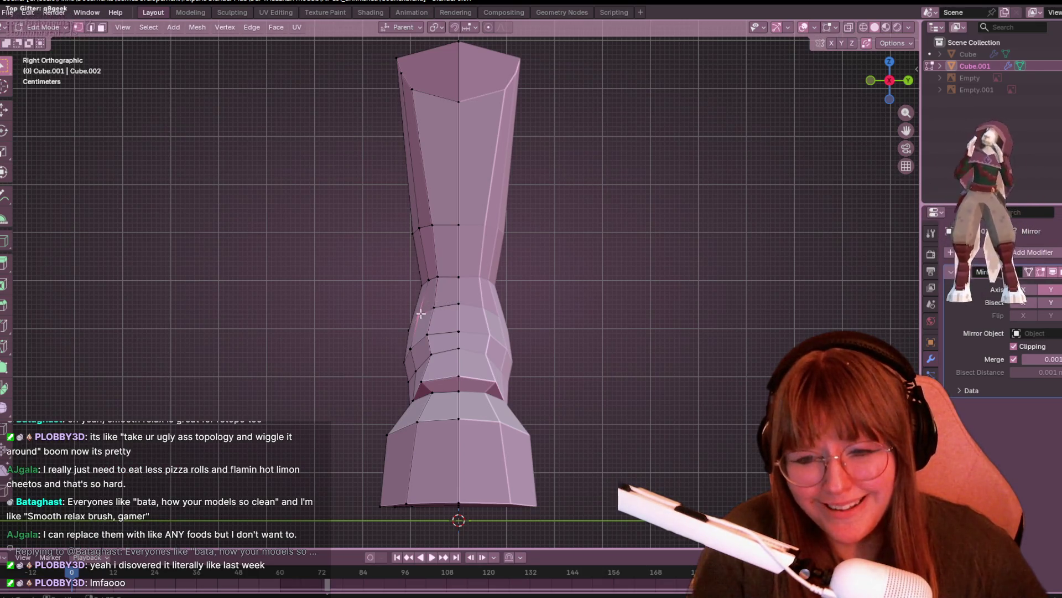
{"action": "key", "text": "g"}
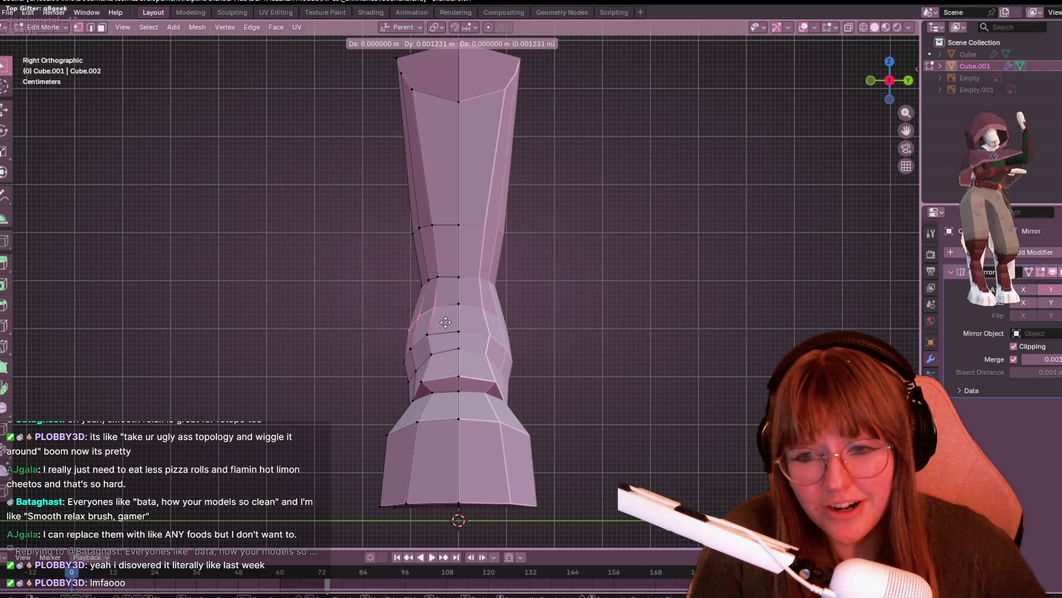
{"action": "left_click", "coordinate": [461, 309]}
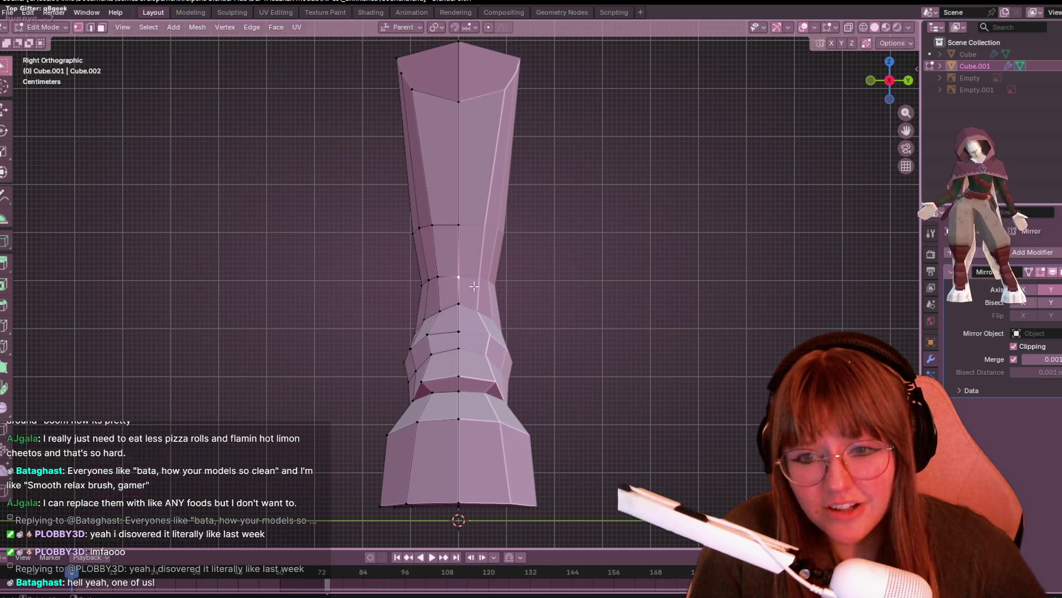
{"action": "key", "text": "g"}
{"action": "key", "text": "g"}
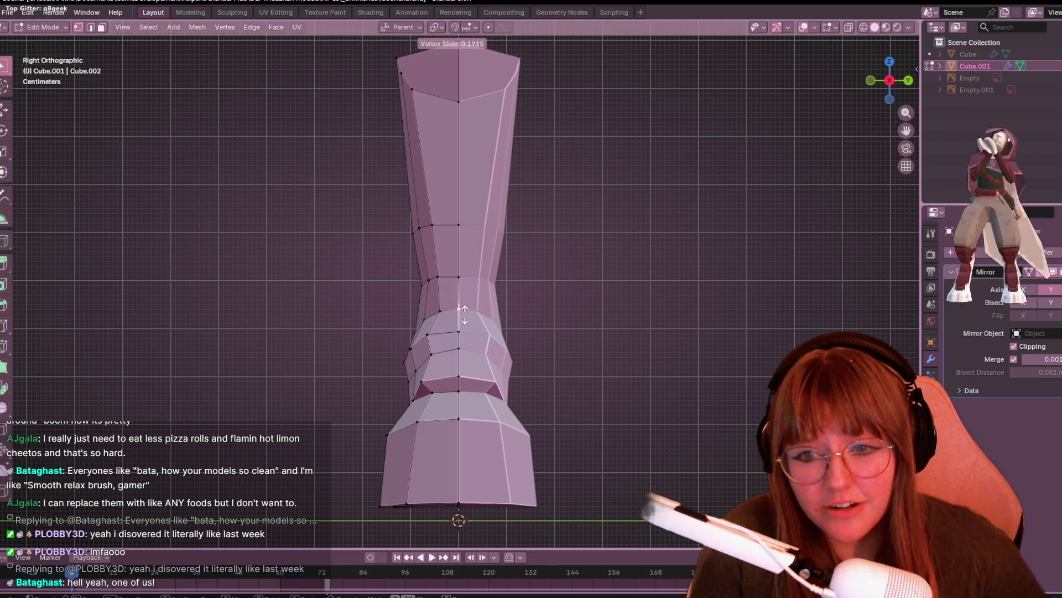
{"action": "left_click", "coordinate": [475, 316]}
{"action": "scroll", "coordinate": [432, 248], "scroll_direction": "up", "scroll_amount": 3}
- Box-select a group of ankle vertices and move them, then select the top-of-leg vertices
{"action": "left_click_drag", "start_coordinate": [344, 166], "coordinate": [432, 221]}
{"action": "key", "text": "g"}
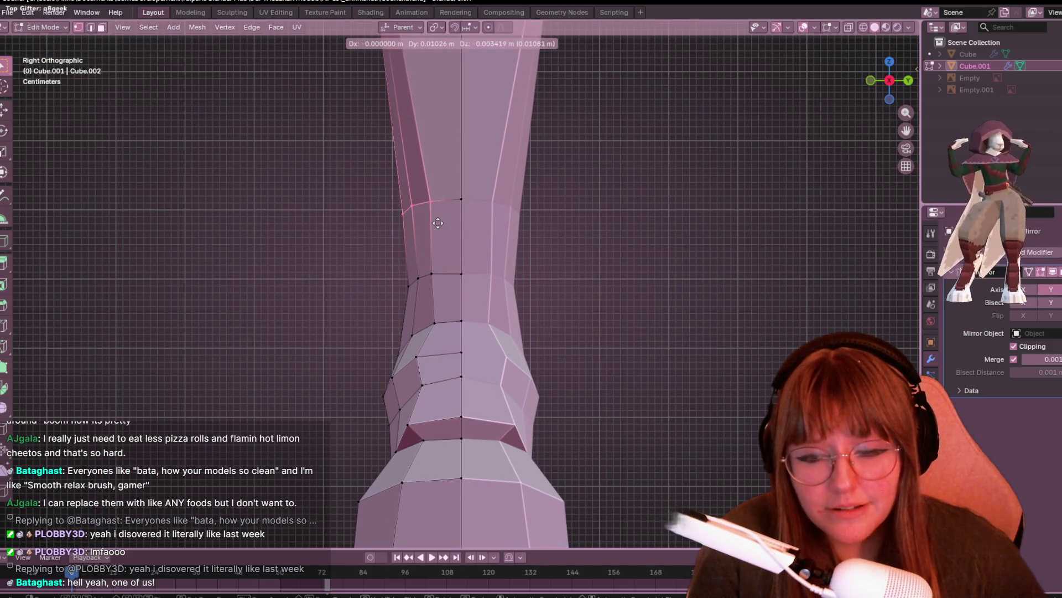
{"action": "left_click", "coordinate": [488, 223]}
{"action": "scroll", "coordinate": [489, 223], "scroll_direction": "down", "scroll_amount": 1}
{"action": "scroll", "coordinate": [488, 223], "scroll_direction": "down", "scroll_amount": 2}
{"action": "left_click_drag", "start_coordinate": [379, 78], "coordinate": [449, 160]}
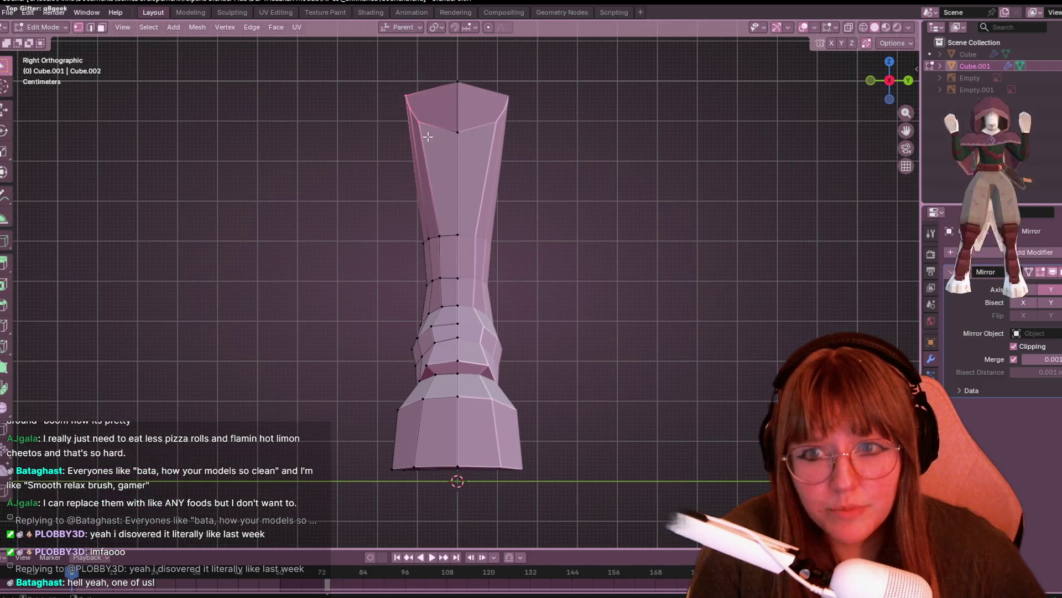
{"action": "scroll", "coordinate": [548, 477], "scroll_direction": "down", "scroll_amount": 1}
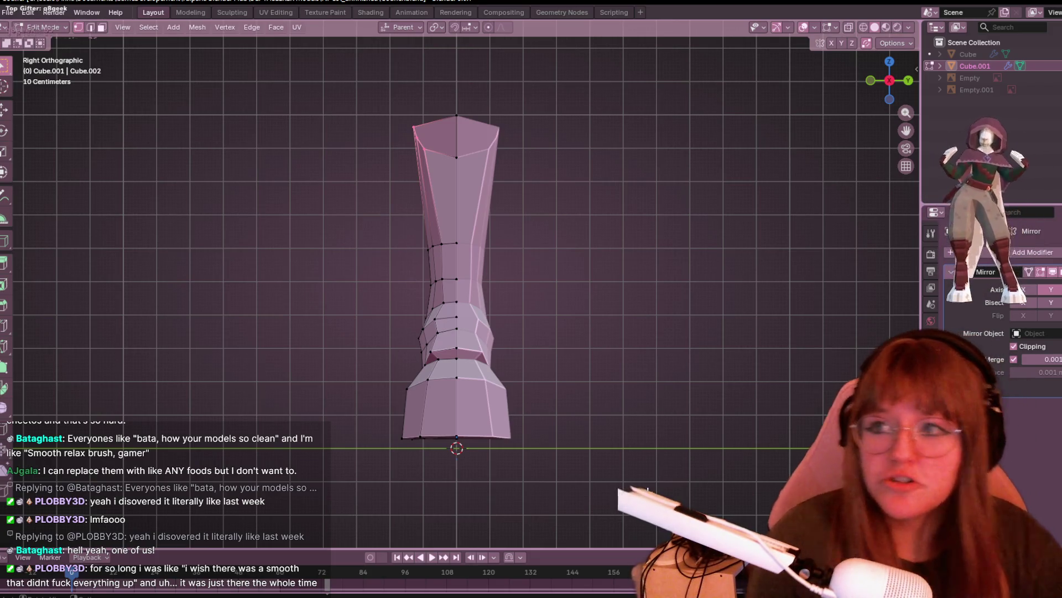
- Switch to the Sculpting workspace so the leg mesh enters Sculpt Mode
{"action": "left_click", "coordinate": [235, 12]}
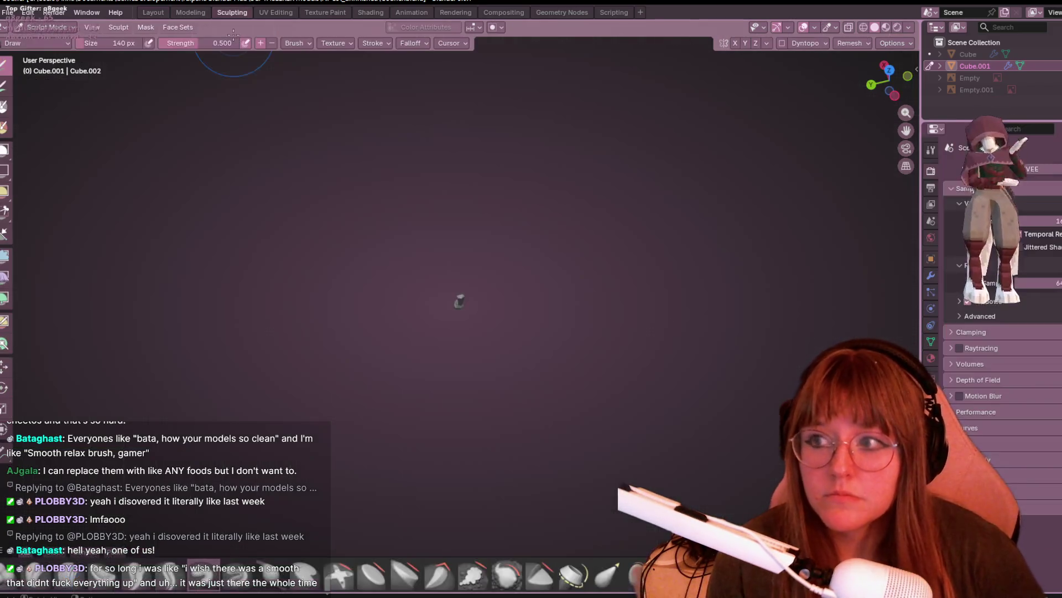
- Zoom and orbit until the leg stands upright, then return to the Layout workspace
{"action": "scroll", "coordinate": [457, 306], "scroll_direction": "up", "scroll_amount": 5}
{"action": "mouse_move", "coordinate": [457, 306]}
{"action": "middle_mouse_down"}
{"action": "mouse_move", "coordinate": [572, 296]}
{"action": "mouse_move", "coordinate": [621, 308]}
{"action": "middle_mouse_up"}
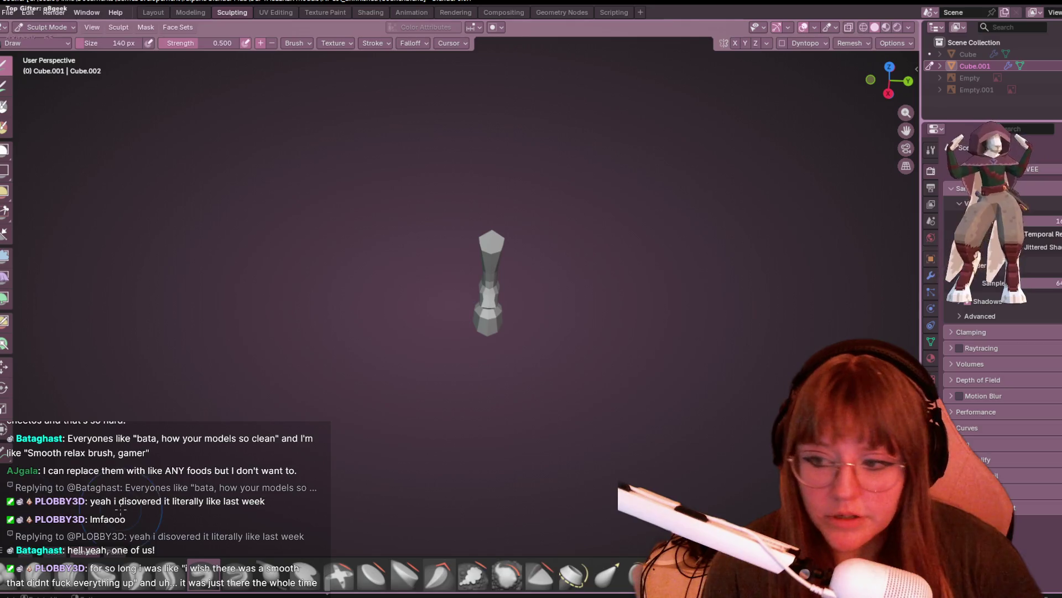
{"action": "left_click", "coordinate": [152, 14]}
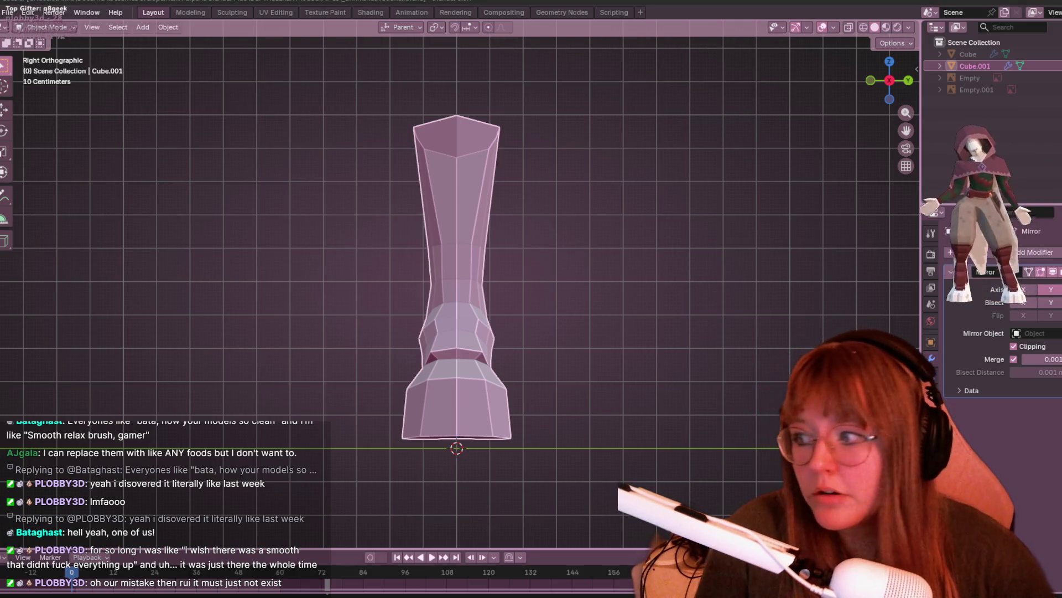
- Enter Edit Mode on the leg and slide a vertex near the top of the leg
{"action": "scroll", "coordinate": [639, 340], "scroll_direction": "up", "scroll_amount": 5}
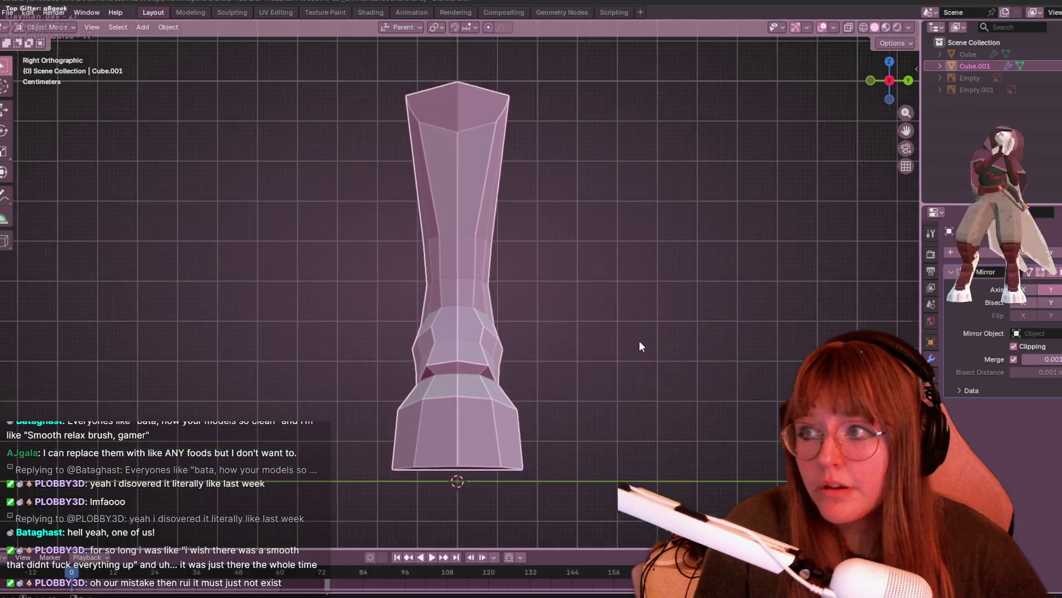
{"action": "scroll", "coordinate": [533, 209], "scroll_direction": "down", "scroll_amount": 2}
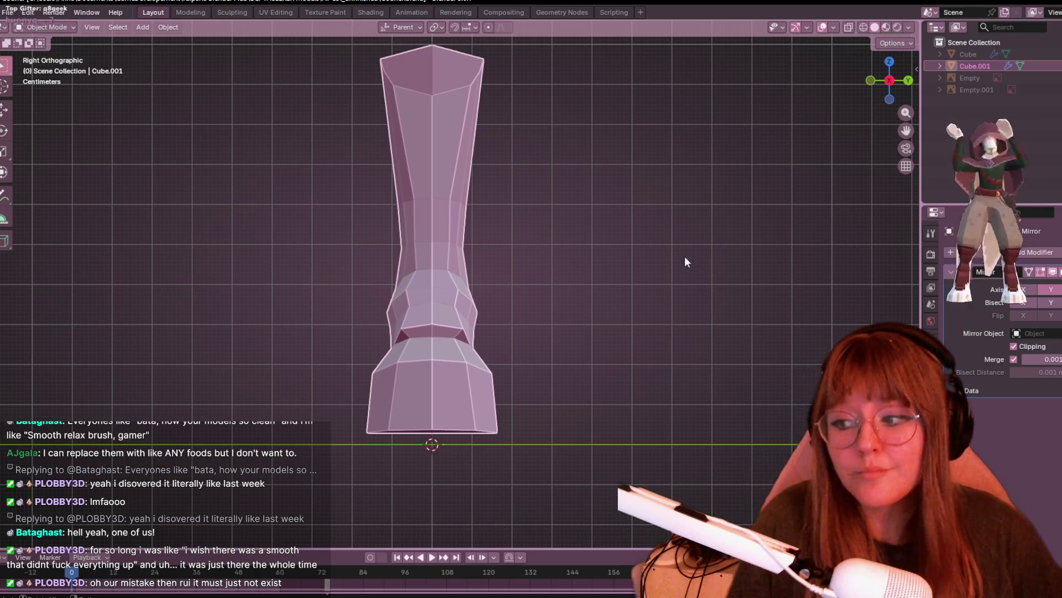
{"action": "scroll", "coordinate": [506, 150], "scroll_direction": "up", "scroll_amount": 1}
{"action": "key", "text": "Tab"}
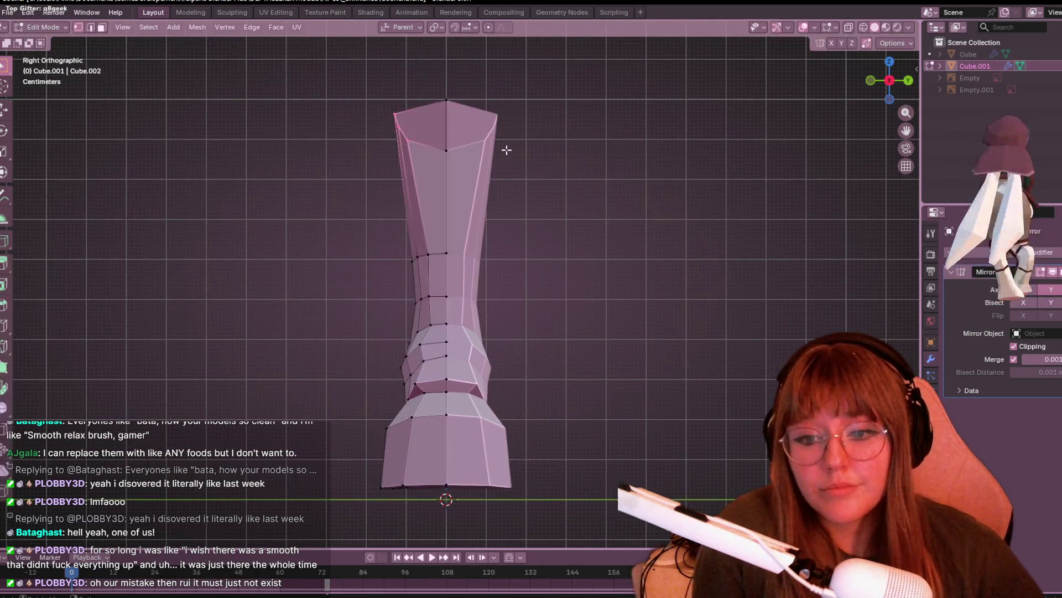
{"action": "scroll", "coordinate": [392, 84], "scroll_direction": "up", "scroll_amount": 2}
{"action": "key", "text": "g"}
{"action": "key", "text": "g"}
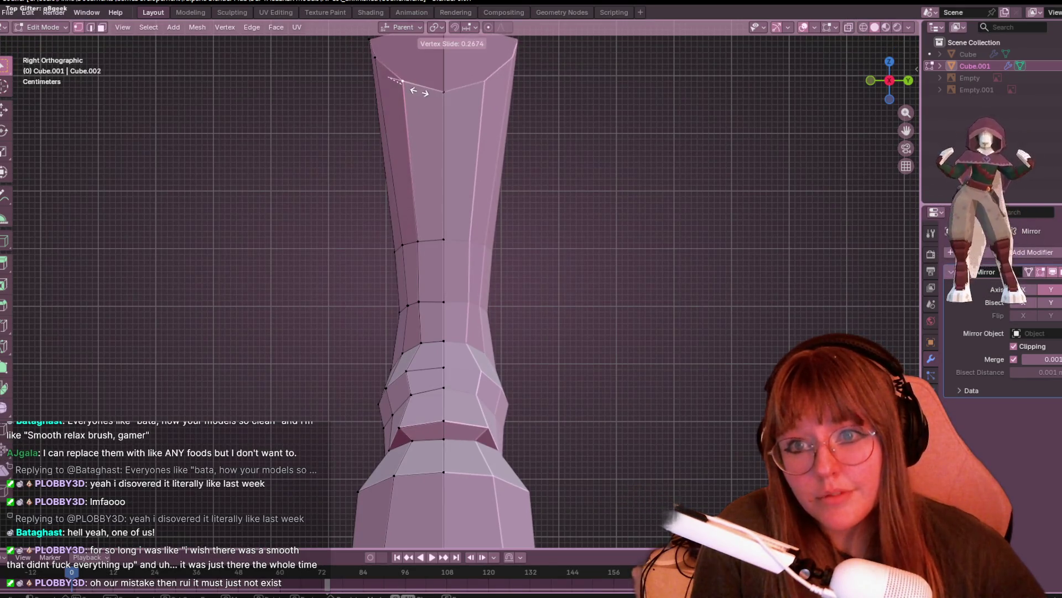
{"action": "left_click", "coordinate": [529, 271]}
- Slide and move the selected ankle vertex, checking it from an angled view
{"action": "middle_click_drag", "start_coordinate": [529, 271], "coordinate": [442, 193], "text": "shift"}
{"action": "key", "text": "g"}
{"action": "key", "text": "g"}
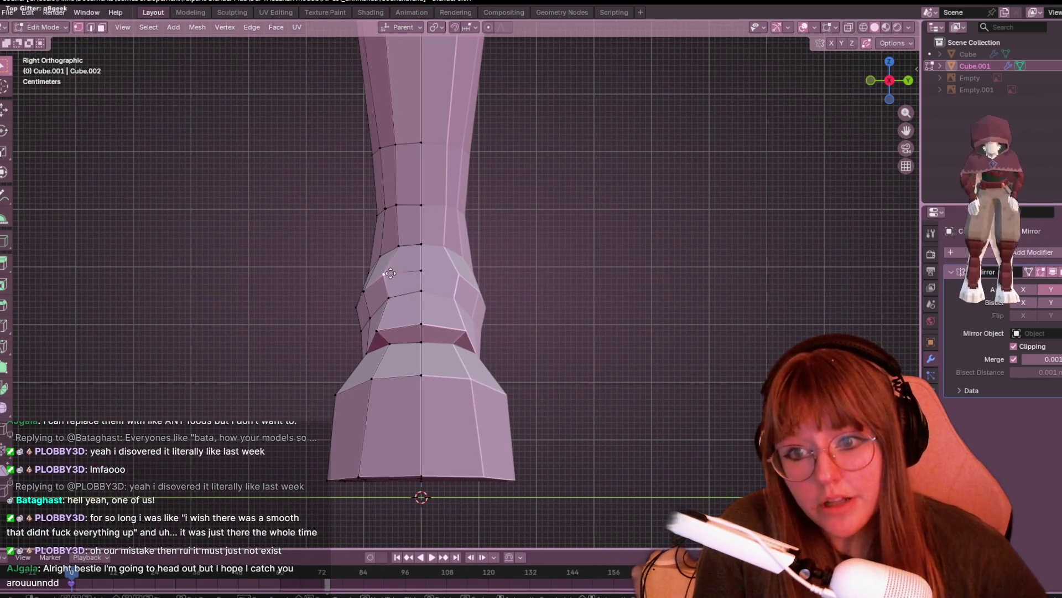
{"action": "left_click", "coordinate": [391, 285]}
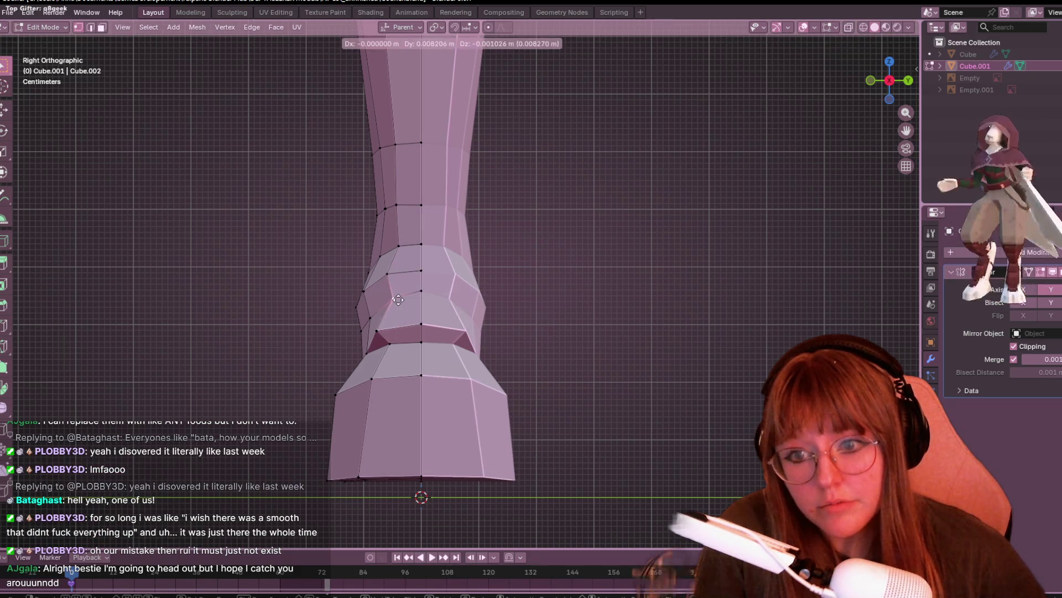
{"action": "mouse_move", "coordinate": [393, 299]}
{"action": "middle_mouse_down"}
{"action": "mouse_move", "coordinate": [498, 323]}
{"action": "mouse_move", "coordinate": [531, 291]}
{"action": "mouse_move", "coordinate": [429, 332]}
{"action": "mouse_move", "coordinate": [542, 260]}
{"action": "mouse_move", "coordinate": [583, 258]}
{"action": "mouse_move", "coordinate": [517, 267]}
{"action": "middle_mouse_up"}
{"action": "key", "text": "g"}
{"action": "key", "text": "g"}
{"action": "left_click", "coordinate": [435, 333]}
{"action": "key", "text": "g"}
{"action": "left_click", "coordinate": [581, 254]}
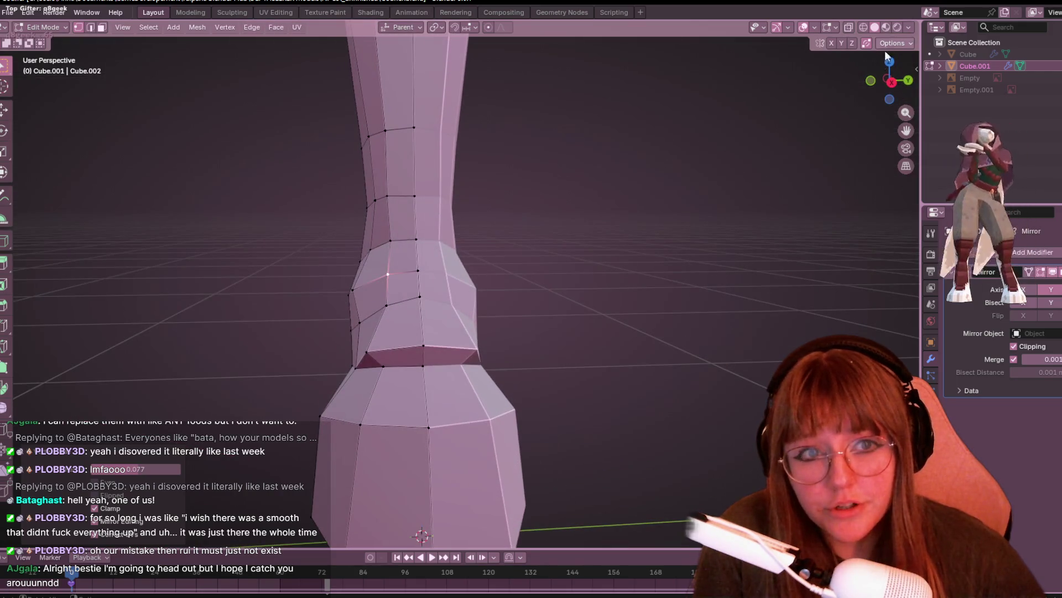
- In the side view, lower the centre ankle vertex
{"action": "left_click", "coordinate": [892, 82]}
{"action": "mouse_move", "coordinate": [484, 204]}
{"action": "middle_mouse_down", "text": "shift"}
{"action": "mouse_move", "coordinate": [735, 57]}
{"action": "mouse_move", "coordinate": [222, 184]}
{"action": "middle_mouse_up", "text": "shift"}
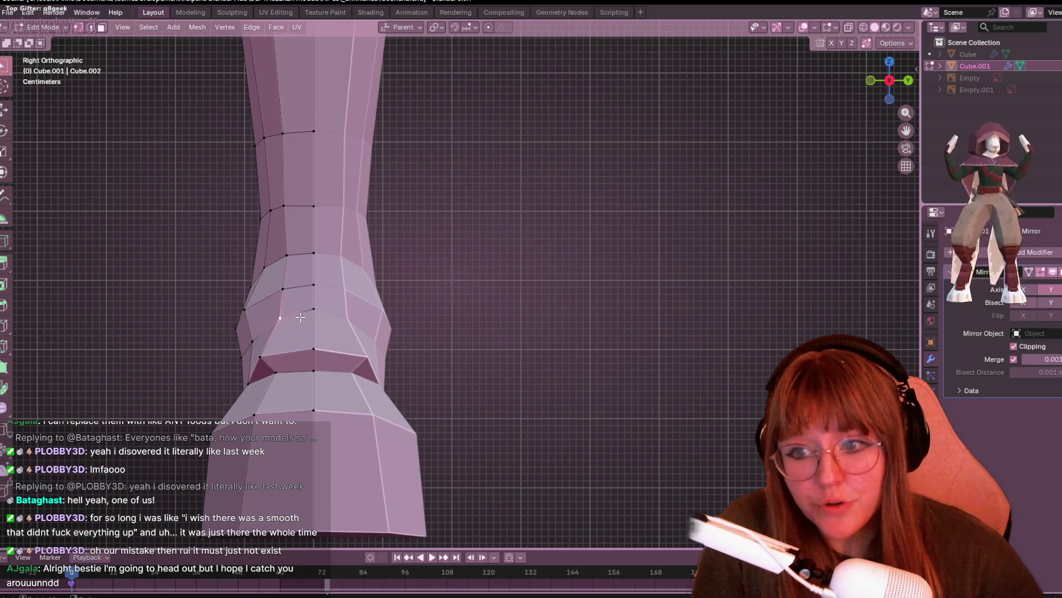
{"action": "left_click", "coordinate": [322, 337]}
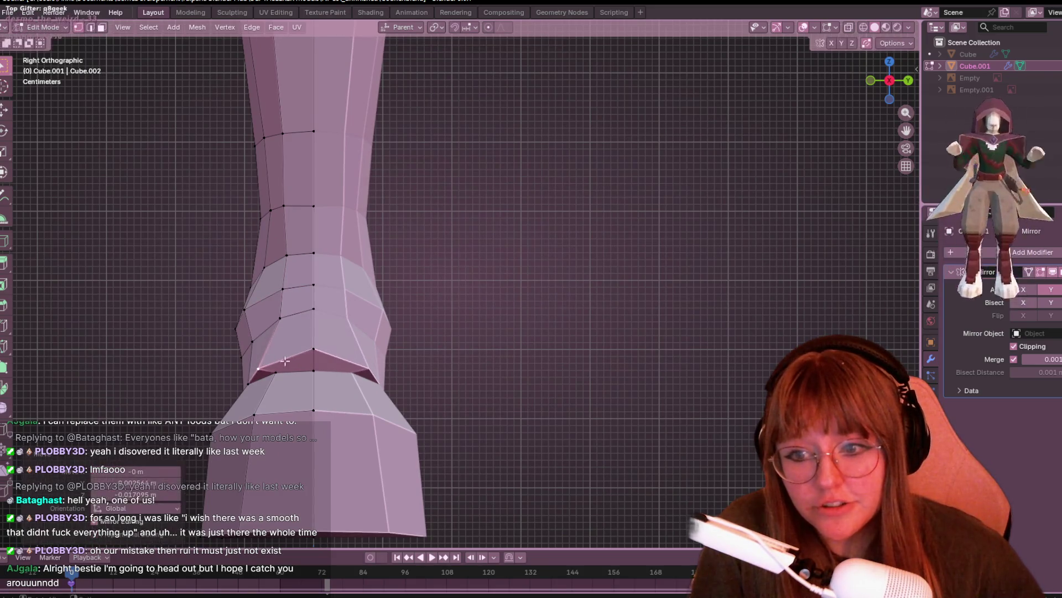
{"action": "key", "text": "g"}
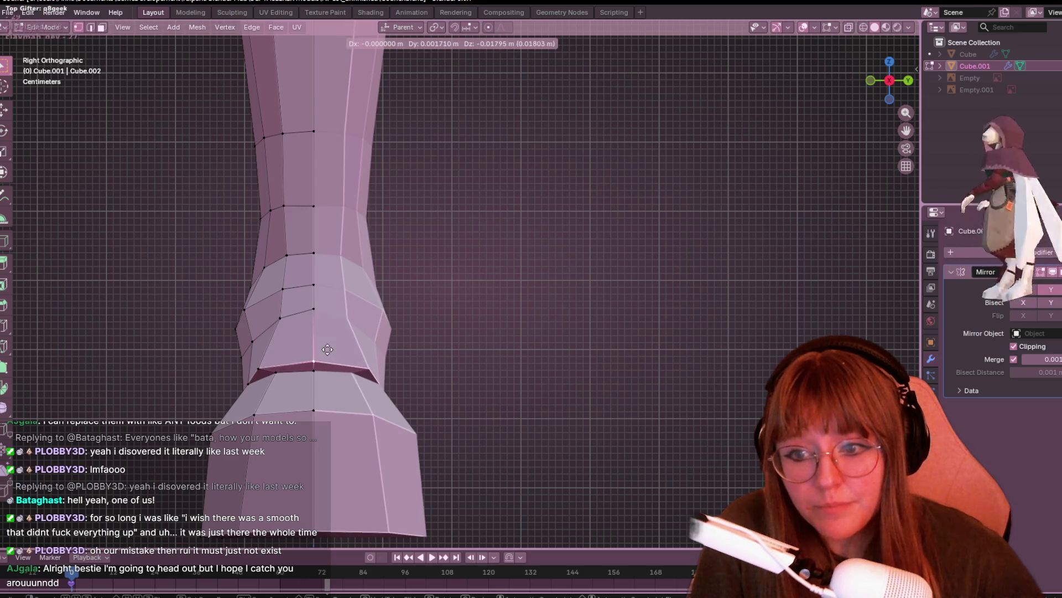
{"action": "left_click", "coordinate": [323, 357]}
- Slide the side ankle vertex along its edge and view the ankle from the front
{"action": "left_click", "coordinate": [271, 385]}
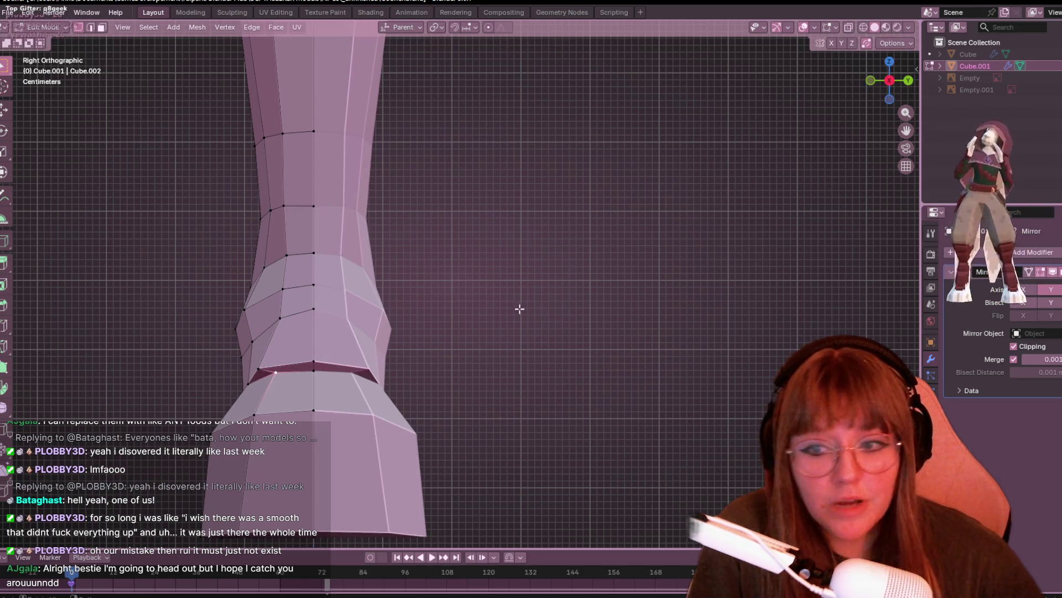
{"action": "key", "text": "shift+v"}
{"action": "left_click", "coordinate": [495, 325]}
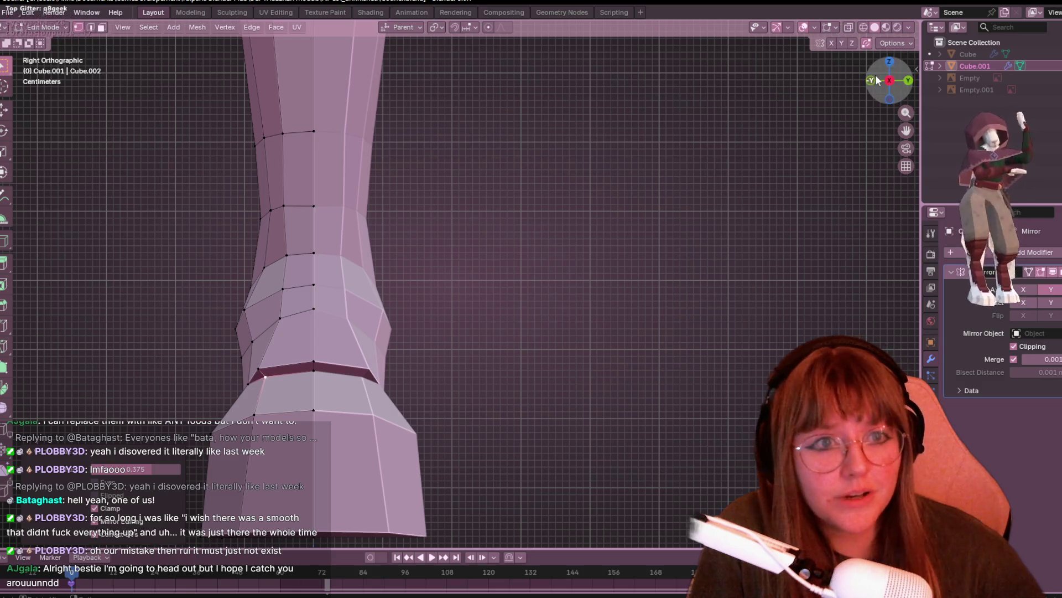
{"action": "left_click", "coordinate": [872, 81]}
{"action": "middle_click_drag", "start_coordinate": [302, 363], "coordinate": [380, 308], "text": "shift"}
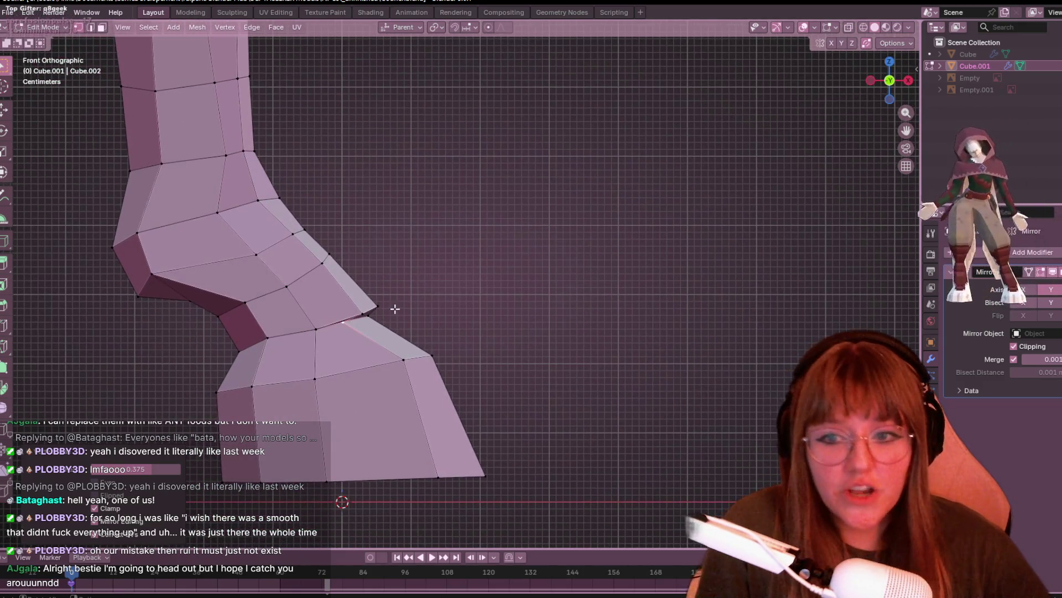
- Slide the selected ankle vertex along its edge in three small passes
{"action": "key", "text": "g"}
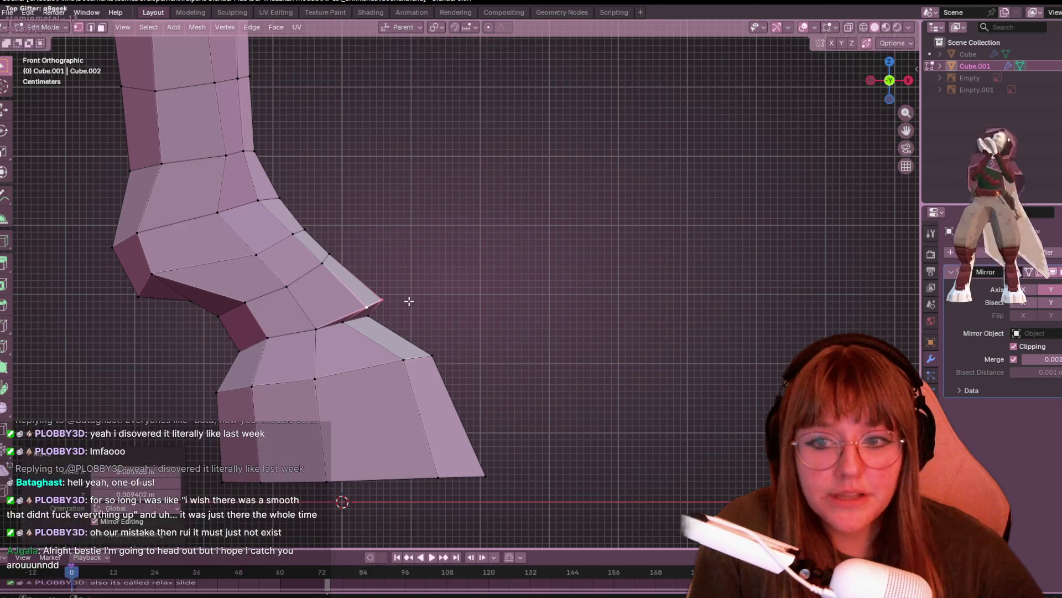
{"action": "key", "text": "g"}
{"action": "left_click", "coordinate": [360, 304]}
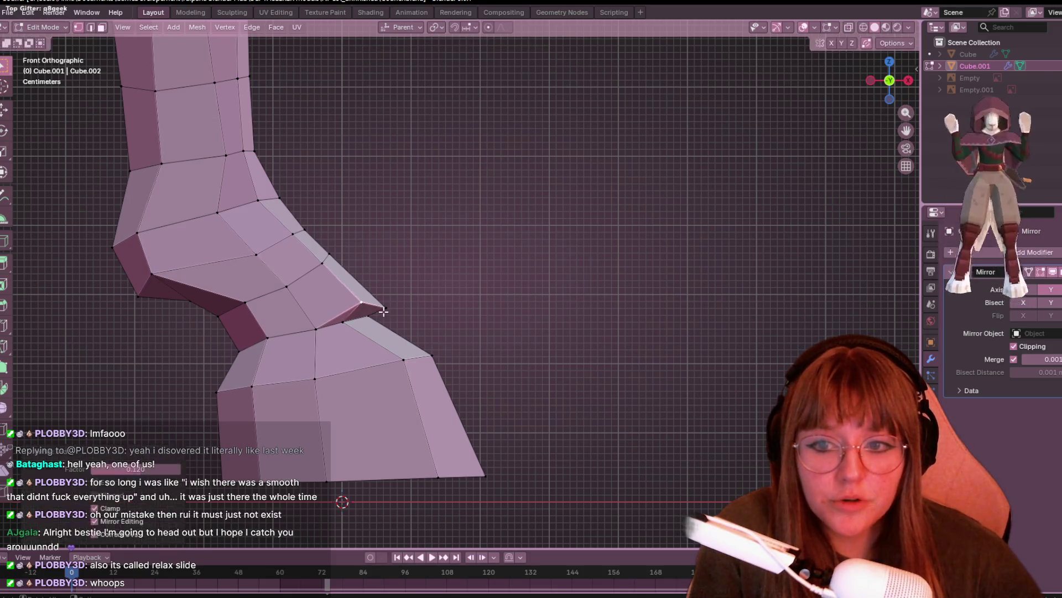
{"action": "key", "text": "g"}
{"action": "key", "text": "g"}
{"action": "left_click", "coordinate": [371, 308]}
{"action": "key", "text": "g"}
{"action": "key", "text": "g"}
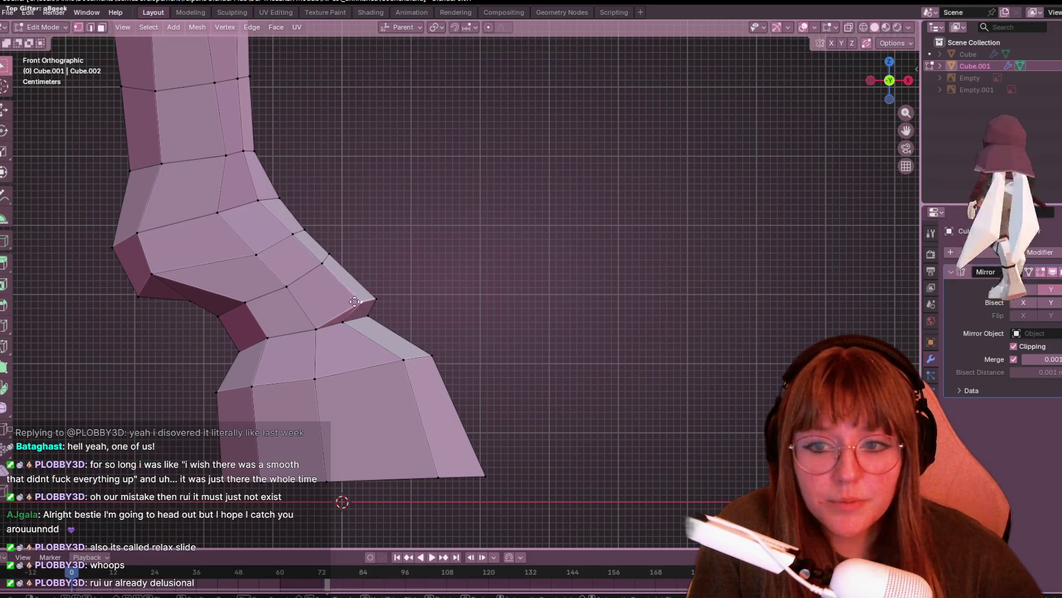
{"action": "left_click", "coordinate": [373, 299]}
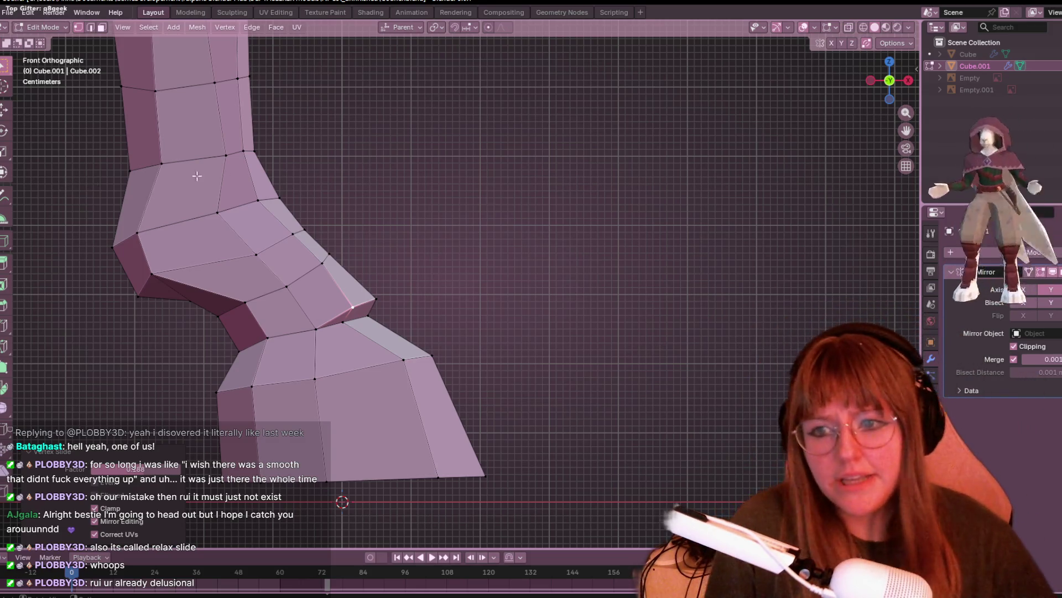
{"action": "mouse_move", "coordinate": [389, 268]}
{"action": "middle_mouse_down", "text": "shift"}
{"action": "mouse_move", "coordinate": [424, 249]}
{"action": "mouse_move", "coordinate": [507, 237]}
{"action": "middle_mouse_up", "text": "shift"}
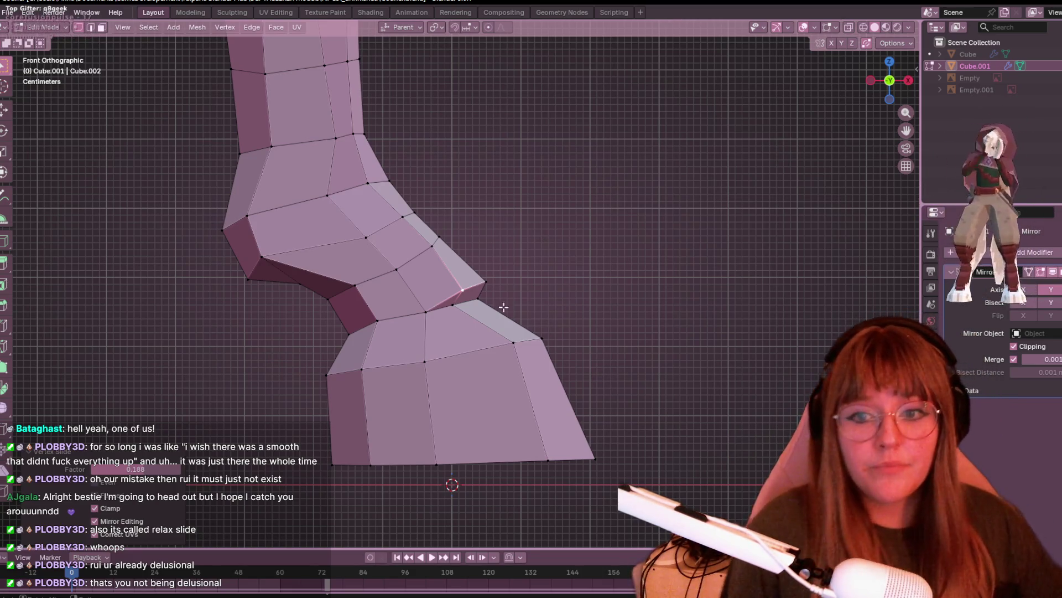
- Slide the front ankle-joint vertex left and nudge the lower joint vertex into place
{"action": "left_click", "coordinate": [422, 315]}
{"action": "key", "text": "shift+v"}
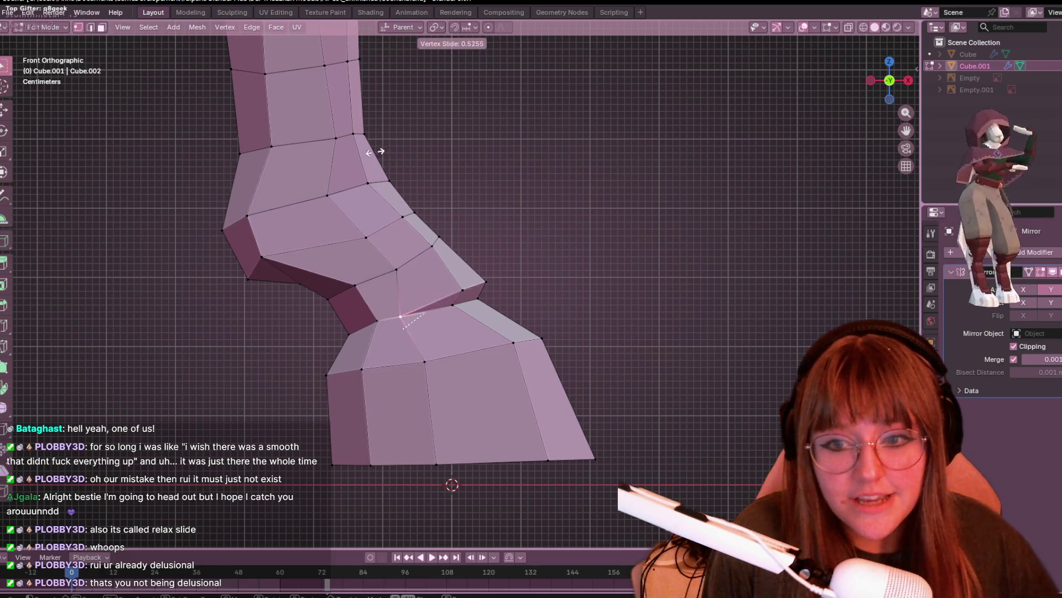
{"action": "left_click", "coordinate": [388, 141]}
{"action": "left_click", "coordinate": [378, 320]}
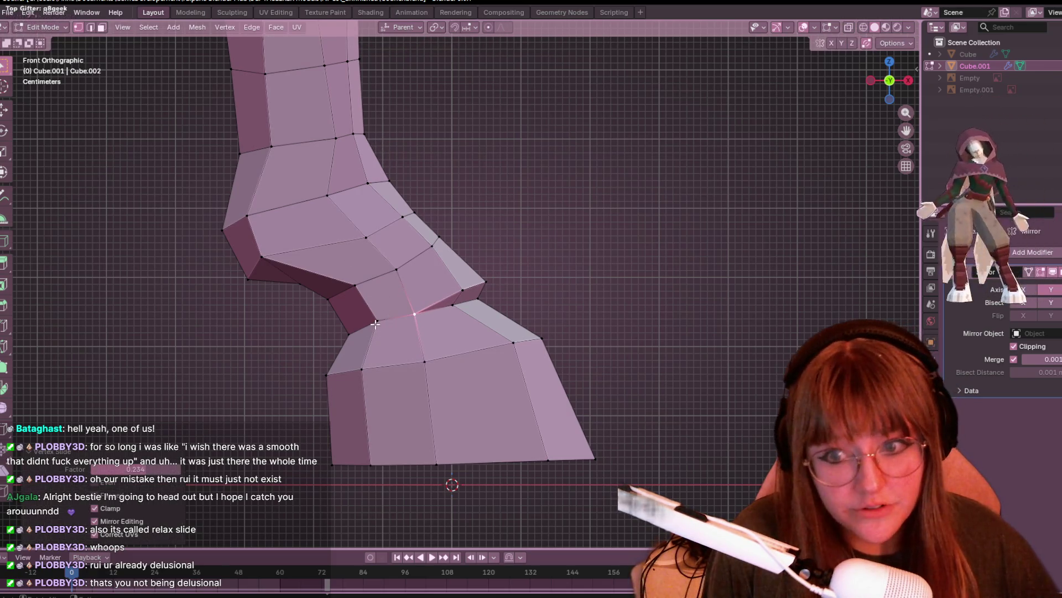
{"action": "key", "text": "g"}
{"action": "left_click", "coordinate": [368, 334]}
{"action": "middle_click_drag", "start_coordinate": [367, 335], "coordinate": [370, 321], "text": "shift"}
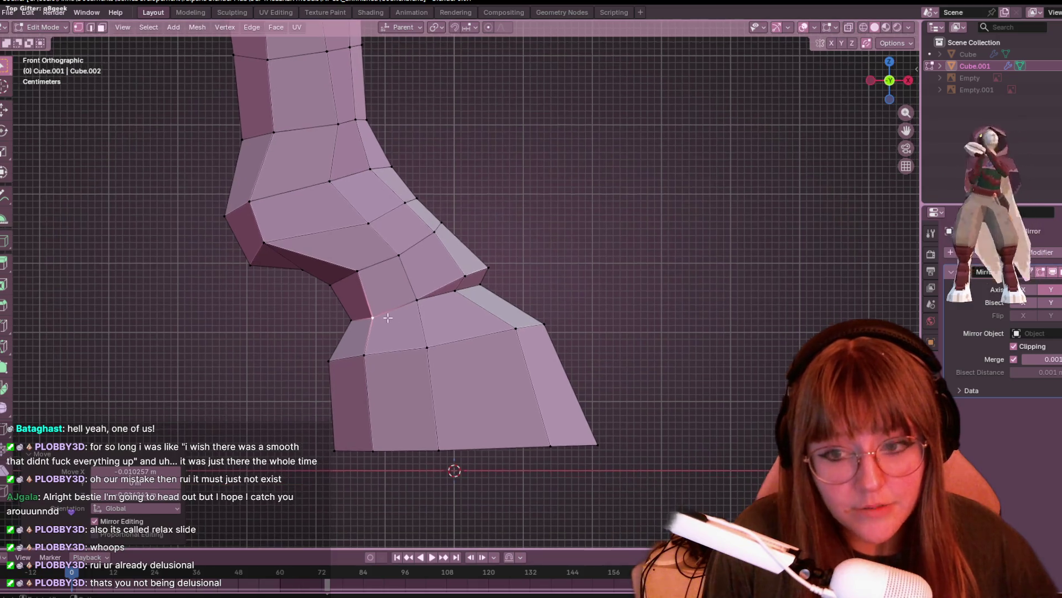
{"action": "key", "text": "g"}
{"action": "left_click", "coordinate": [388, 308]}
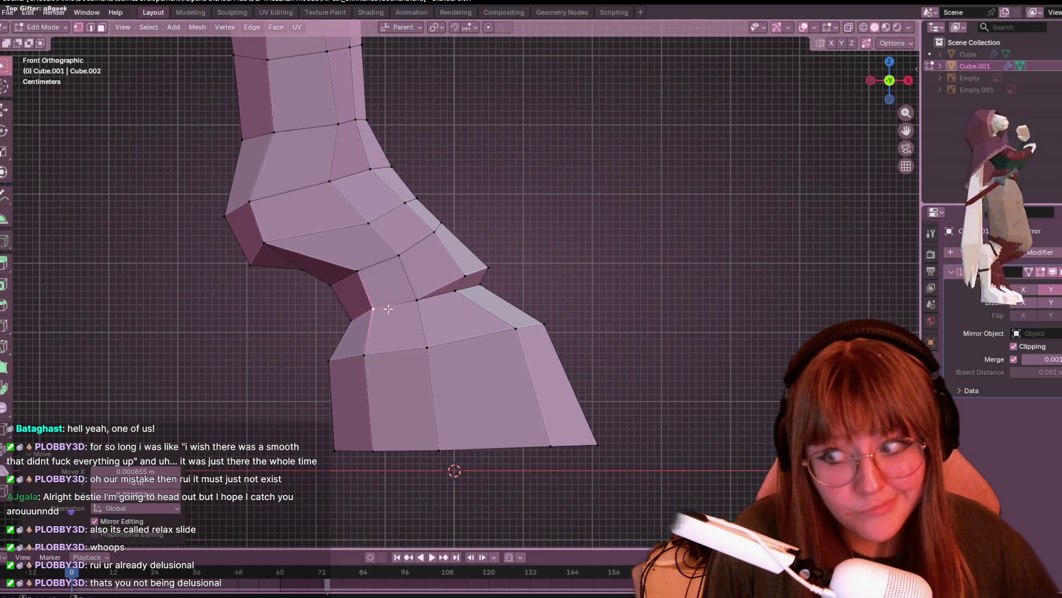
{"action": "key", "text": "g"}
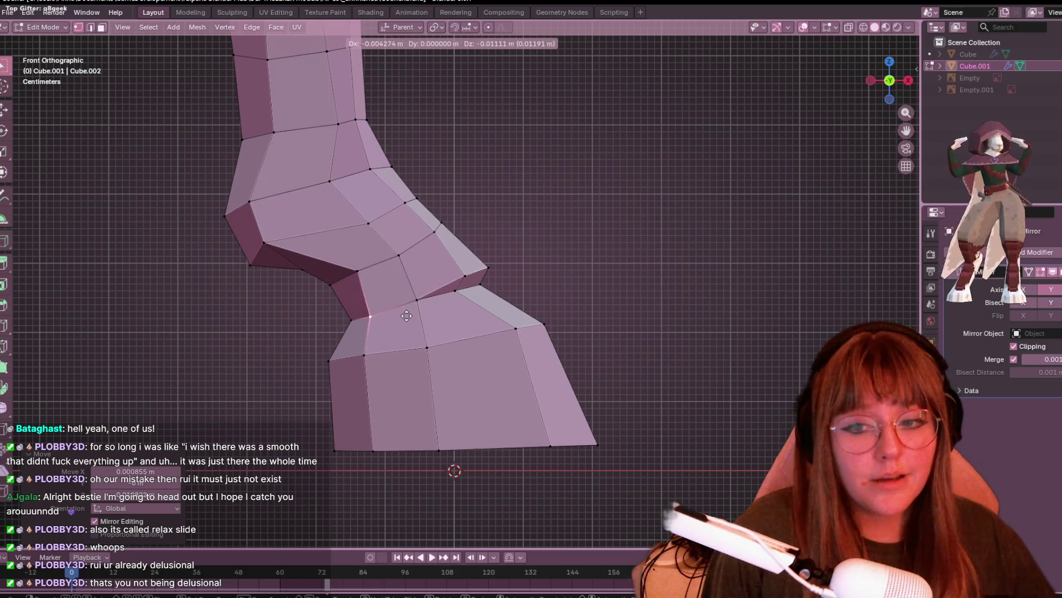
{"action": "left_click", "coordinate": [395, 291]}
- Vertex-slide the back-of-ankle, fetlock and upper back vertices along their edges
{"action": "left_click", "coordinate": [368, 281]}
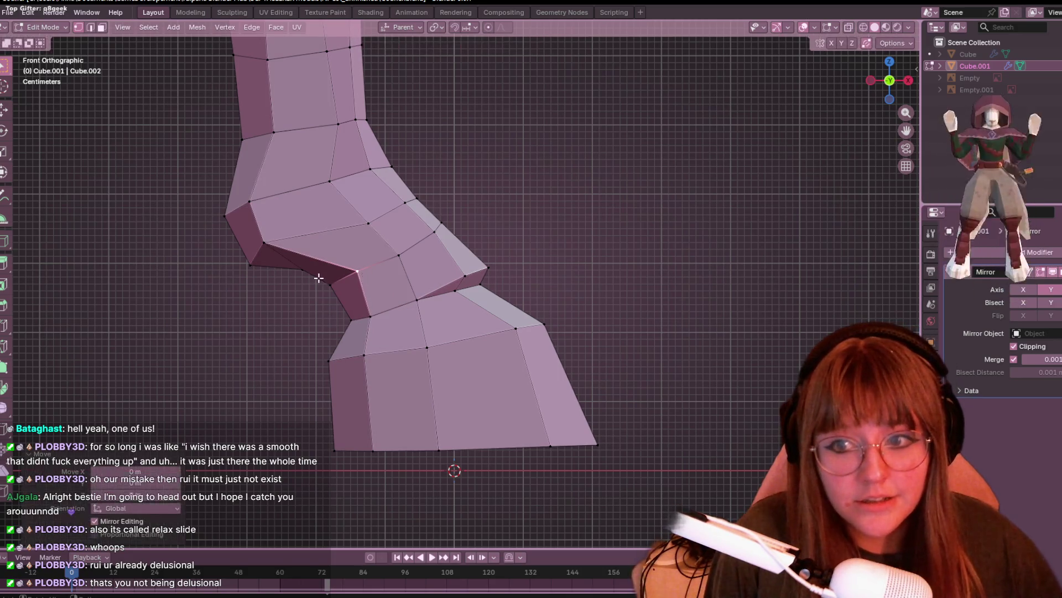
{"action": "key", "text": "shift+v"}
{"action": "left_click", "coordinate": [351, 299]}
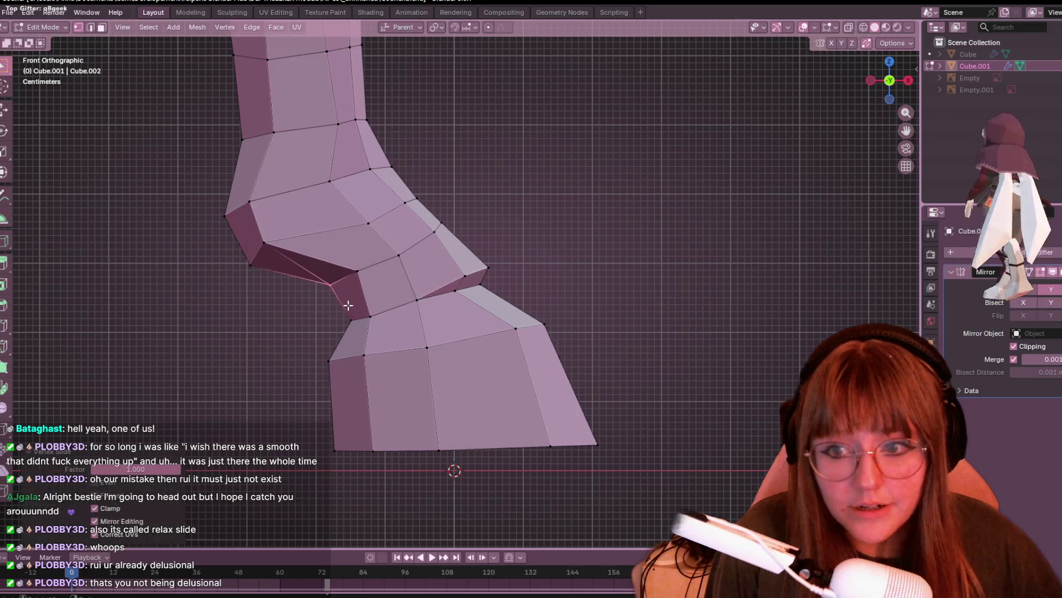
{"action": "middle_click_drag", "start_coordinate": [281, 251], "coordinate": [311, 247], "text": "shift"}
{"action": "left_click", "coordinate": [294, 240]}
{"action": "key", "text": "shift+v"}
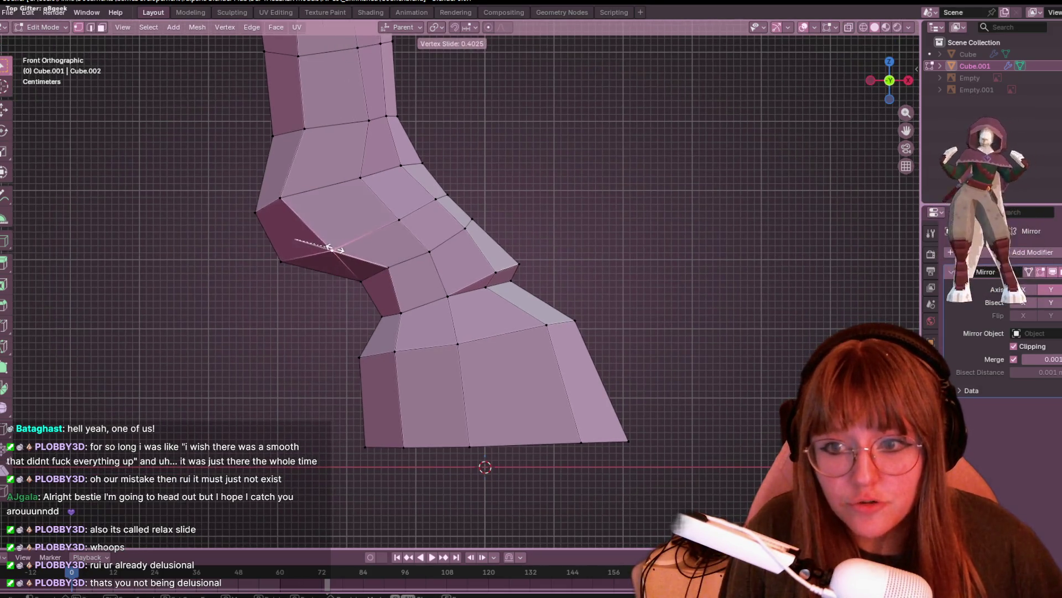
{"action": "left_click", "coordinate": [326, 249]}
{"action": "left_click", "coordinate": [282, 198]}
{"action": "key", "text": "shift+v"}
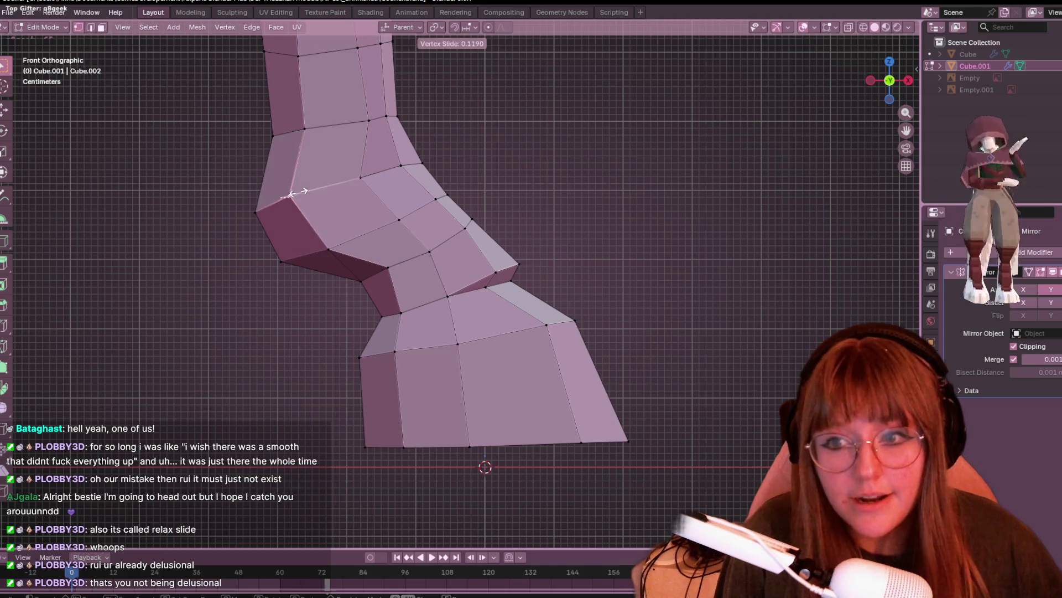
{"action": "left_click", "coordinate": [270, 220]}
{"action": "middle_click_drag", "start_coordinate": [270, 219], "coordinate": [284, 273], "text": "shift"}
- Slide the two front ankle vertices along their edges, then orbit into perspective
{"action": "left_click", "coordinate": [376, 231]}
{"action": "key", "text": "shift+v"}
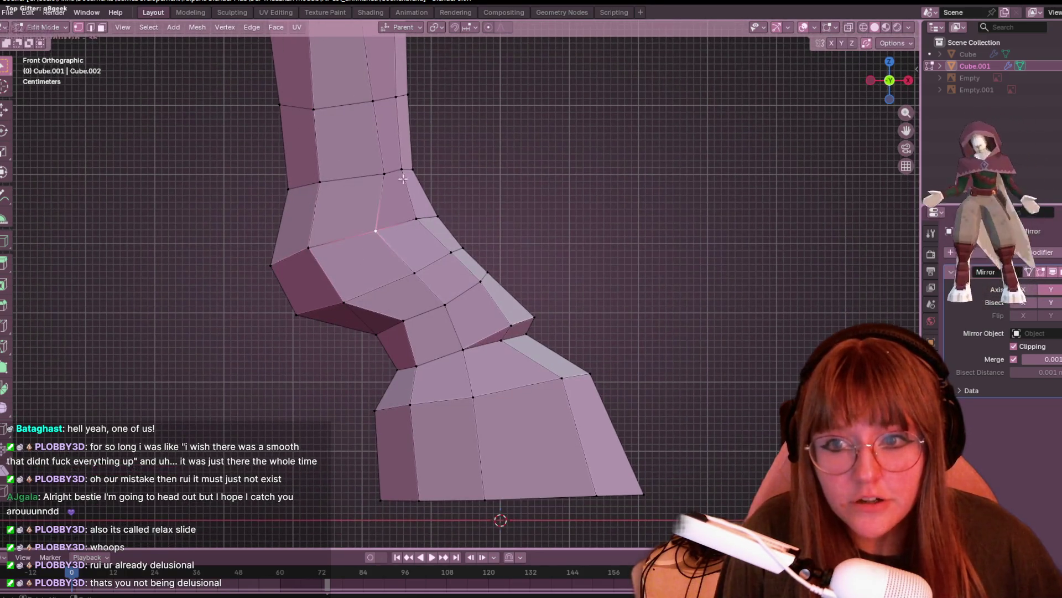
{"action": "key", "text": "shift+v"}
{"action": "left_click", "coordinate": [359, 185]}
{"action": "left_click", "coordinate": [376, 231]}
{"action": "key", "text": "shift+v"}
{"action": "left_click", "coordinate": [381, 223]}
{"action": "mouse_move", "coordinate": [381, 222]}
{"action": "middle_mouse_down"}
{"action": "mouse_move", "coordinate": [500, 173]}
{"action": "mouse_move", "coordinate": [422, 188]}
{"action": "mouse_move", "coordinate": [431, 193]}
{"action": "mouse_move", "coordinate": [396, 220]}
{"action": "mouse_move", "coordinate": [501, 168]}
{"action": "mouse_move", "coordinate": [411, 211]}
{"action": "mouse_move", "coordinate": [530, 259]}
{"action": "mouse_move", "coordinate": [550, 208]}
{"action": "mouse_move", "coordinate": [448, 136]}
{"action": "middle_mouse_up"}
{"action": "scroll", "coordinate": [410, 211], "scroll_direction": "up", "scroll_amount": 3}
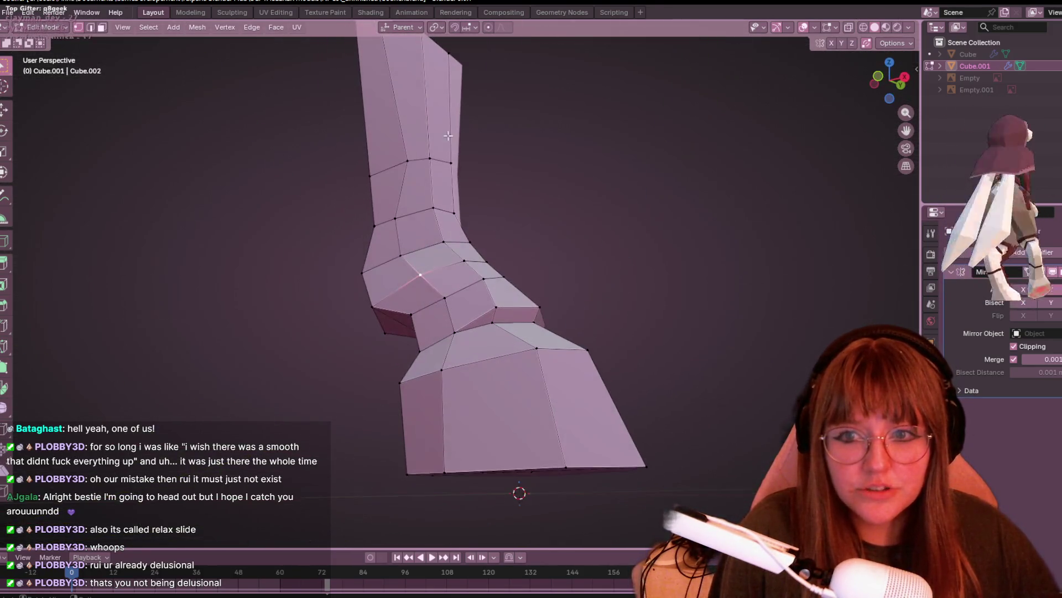
- Slide an ankle vertex, then edge-slide the selection fully along the leg
{"action": "key", "text": "shift+v"}
{"action": "left_click", "coordinate": [390, 166]}
{"action": "mouse_move", "coordinate": [390, 166]}
{"action": "middle_mouse_down"}
{"action": "mouse_move", "coordinate": [387, 286]}
{"action": "mouse_move", "coordinate": [494, 260]}
{"action": "mouse_move", "coordinate": [562, 220]}
{"action": "mouse_move", "coordinate": [389, 237]}
{"action": "middle_mouse_up"}
{"action": "left_click", "coordinate": [426, 310]}
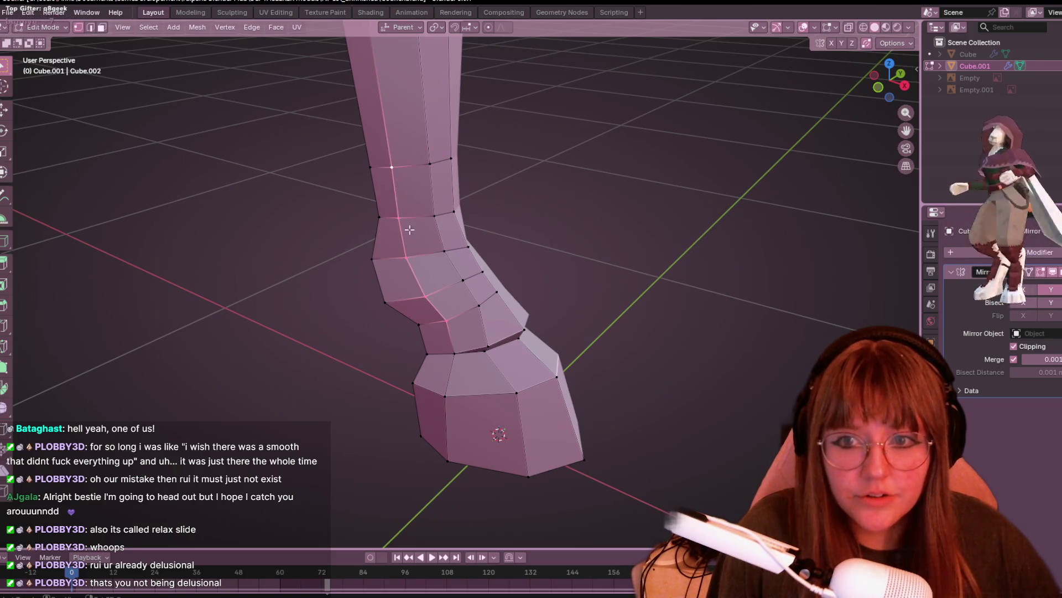
{"action": "key", "text": "g"}
{"action": "key", "text": "g"}
{"action": "left_click", "coordinate": [409, 173]}
{"action": "mouse_move", "coordinate": [409, 173]}
{"action": "middle_mouse_down"}
{"action": "mouse_move", "coordinate": [363, 299]}
{"action": "mouse_move", "coordinate": [495, 362]}
{"action": "mouse_move", "coordinate": [690, 384]}
{"action": "mouse_move", "coordinate": [517, 441]}
{"action": "mouse_move", "coordinate": [418, 407]}
{"action": "mouse_move", "coordinate": [521, 354]}
{"action": "mouse_move", "coordinate": [588, 339]}
{"action": "mouse_move", "coordinate": [498, 446]}
{"action": "mouse_move", "coordinate": [491, 408]}
{"action": "mouse_move", "coordinate": [355, 410]}
{"action": "mouse_move", "coordinate": [515, 455]}
{"action": "mouse_move", "coordinate": [536, 372]}
{"action": "mouse_move", "coordinate": [545, 420]}
{"action": "mouse_move", "coordinate": [498, 309]}
{"action": "mouse_move", "coordinate": [516, 323]}
{"action": "mouse_move", "coordinate": [541, 311]}
{"action": "mouse_move", "coordinate": [533, 363]}
{"action": "mouse_move", "coordinate": [531, 343]}
{"action": "middle_mouse_up"}
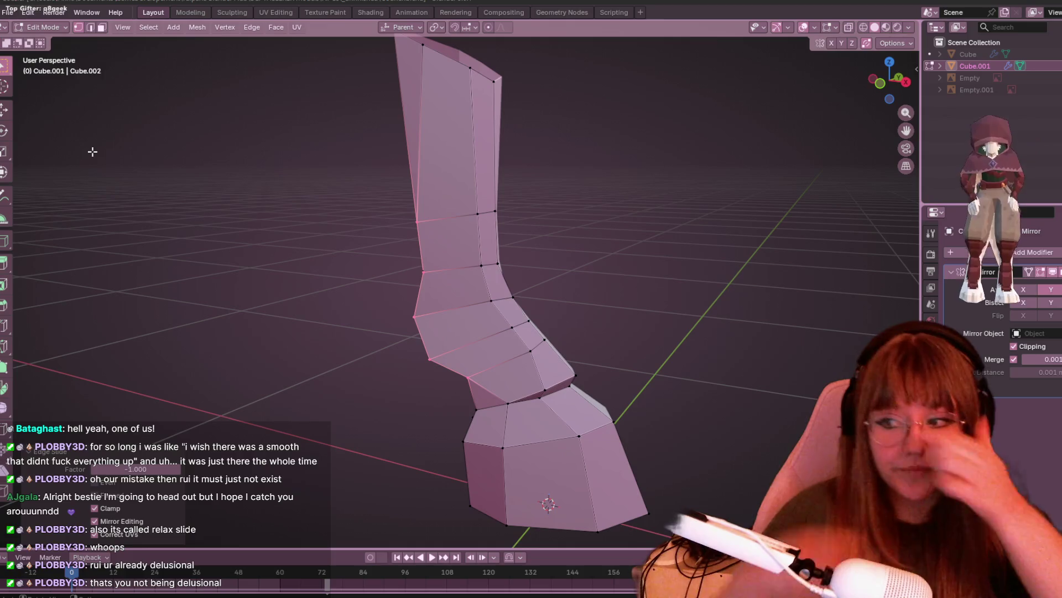
- Slide one more vertex and inspect the ankle bend from new angles
{"action": "middle_click_drag", "start_coordinate": [102, 335], "coordinate": [133, 287]}
{"action": "key", "text": "g"}
{"action": "key", "text": "g"}
{"action": "left_click", "coordinate": [446, 80]}
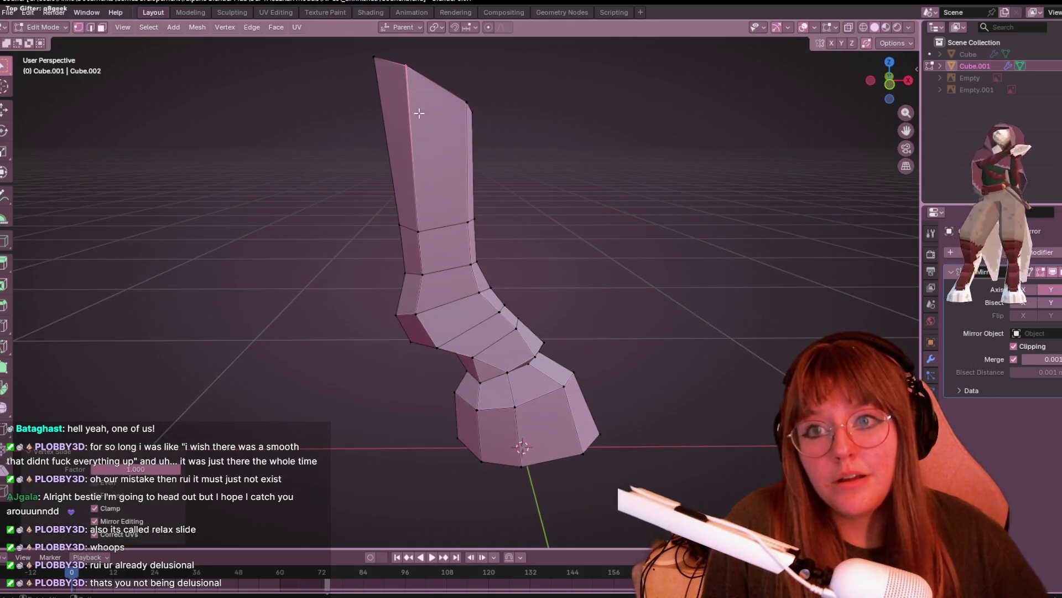
{"action": "mouse_move", "coordinate": [520, 327]}
{"action": "middle_mouse_down"}
{"action": "mouse_move", "coordinate": [584, 287]}
{"action": "mouse_move", "coordinate": [565, 273]}
{"action": "mouse_move", "coordinate": [520, 350]}
{"action": "mouse_move", "coordinate": [559, 254]}
{"action": "mouse_move", "coordinate": [504, 300]}
{"action": "mouse_move", "coordinate": [545, 382]}
{"action": "mouse_move", "coordinate": [554, 332]}
{"action": "mouse_move", "coordinate": [575, 343]}
{"action": "middle_mouse_up"}
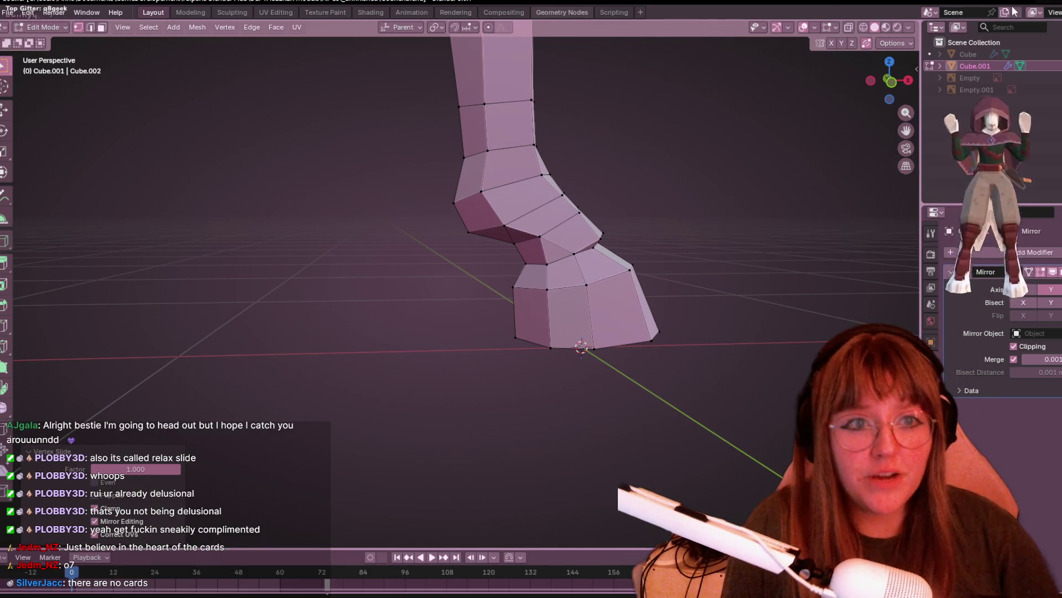
- In front view, slide three ankle vertices up and left along their edges
{"action": "left_click", "coordinate": [894, 84]}
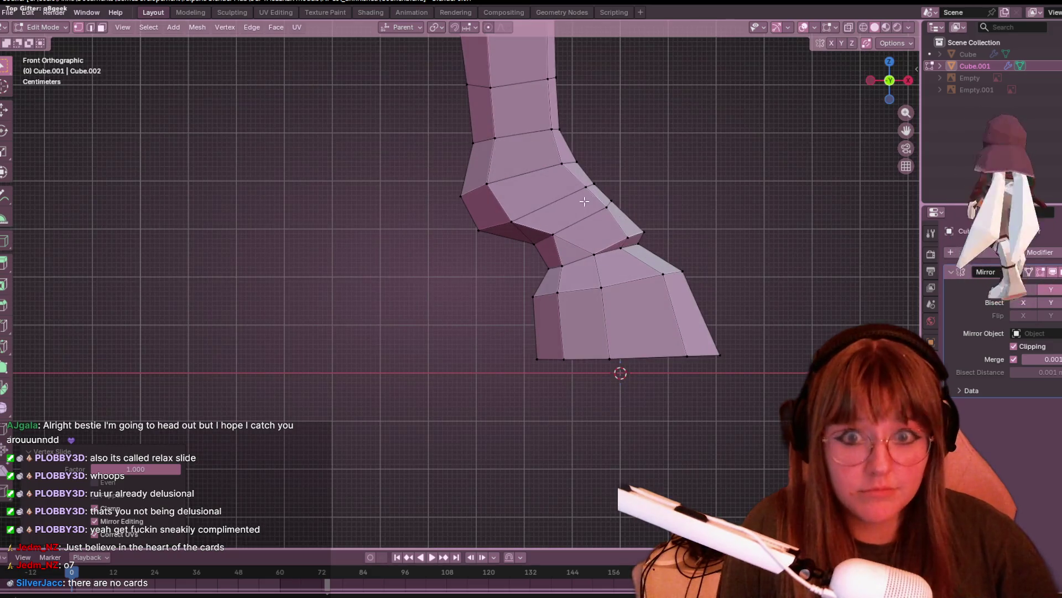
{"action": "scroll", "coordinate": [494, 221], "scroll_direction": "up", "scroll_amount": 3}
{"action": "left_click", "coordinate": [481, 219]}
{"action": "key", "text": "g"}
{"action": "left_click", "coordinate": [486, 183]}
{"action": "key", "text": "shift+v"}
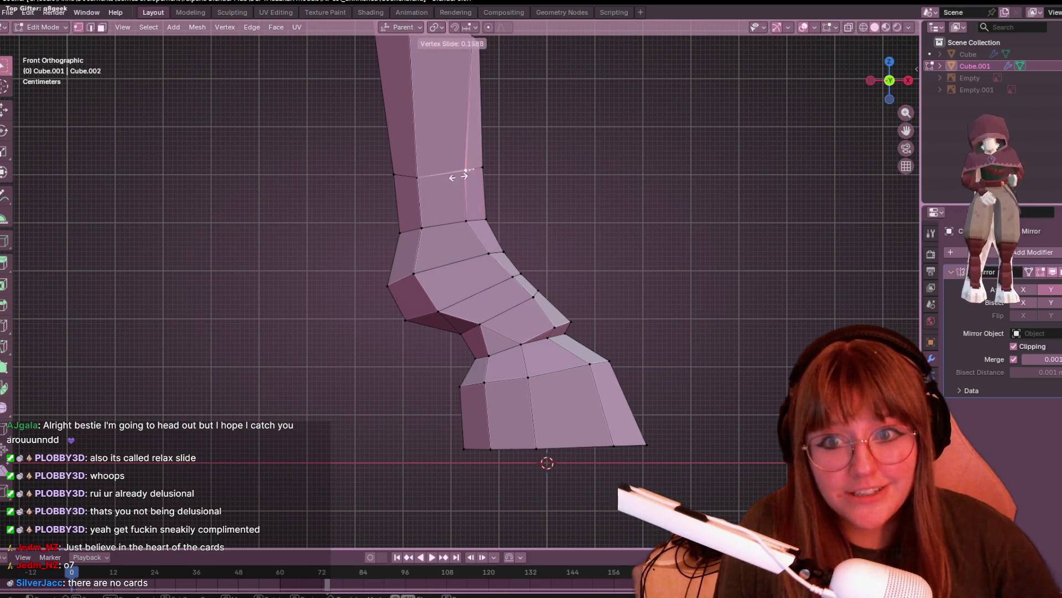
{"action": "mouse_move", "coordinate": [454, 177]}
{"action": "middle_mouse_down", "text": "shift"}
{"action": "mouse_move", "coordinate": [500, 208]}
{"action": "mouse_move", "coordinate": [484, 102]}
{"action": "middle_mouse_up", "text": "shift"}
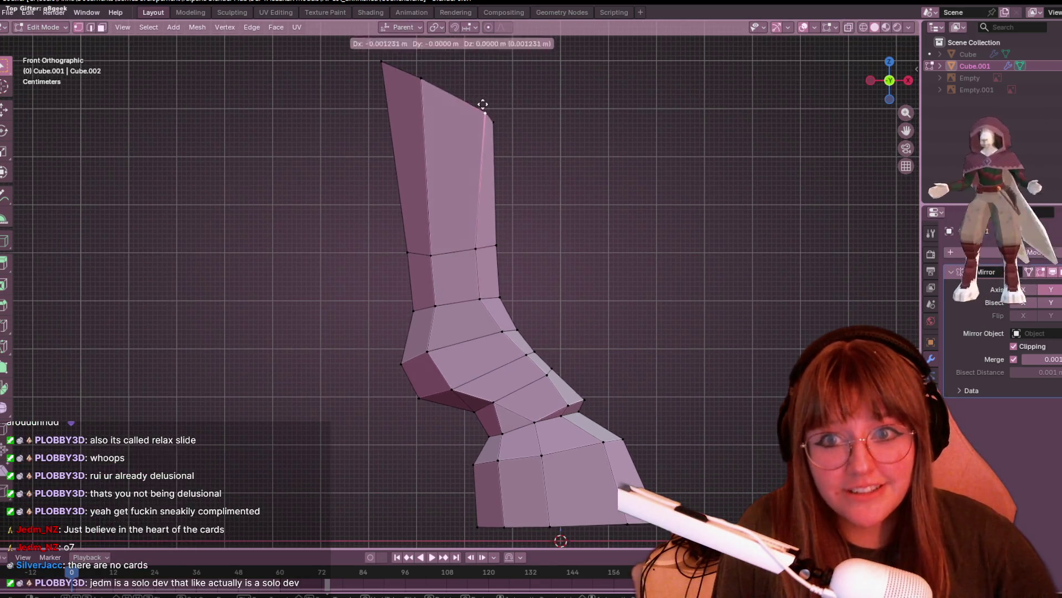
{"action": "left_click", "coordinate": [471, 100]}
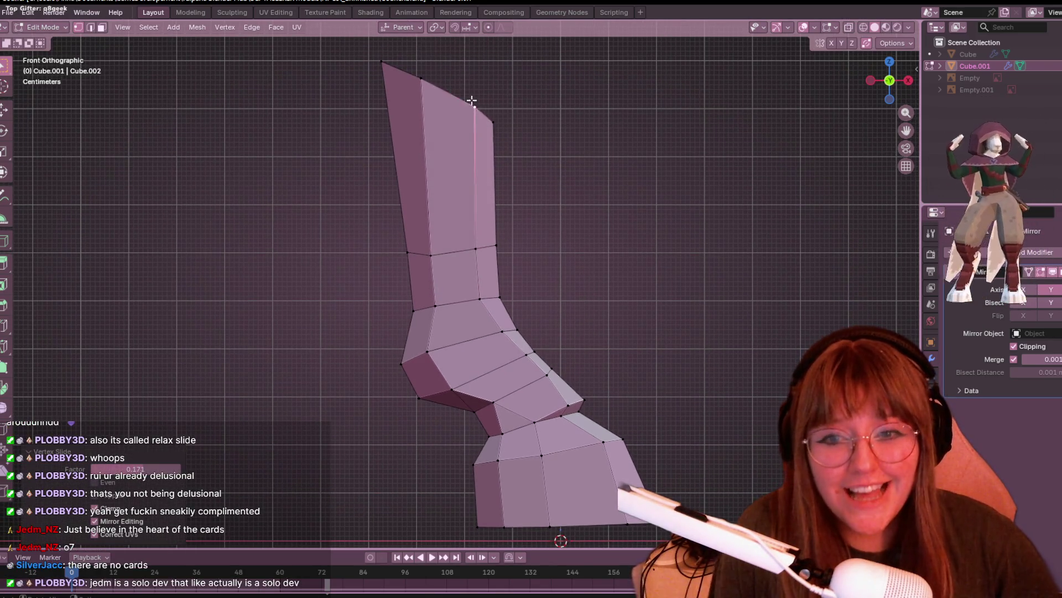
{"action": "scroll", "coordinate": [501, 188], "scroll_direction": "down", "scroll_amount": 5, "text": "shift"}
{"action": "left_click", "coordinate": [485, 173]}
{"action": "key", "text": "g"}
{"action": "key", "text": "g"}
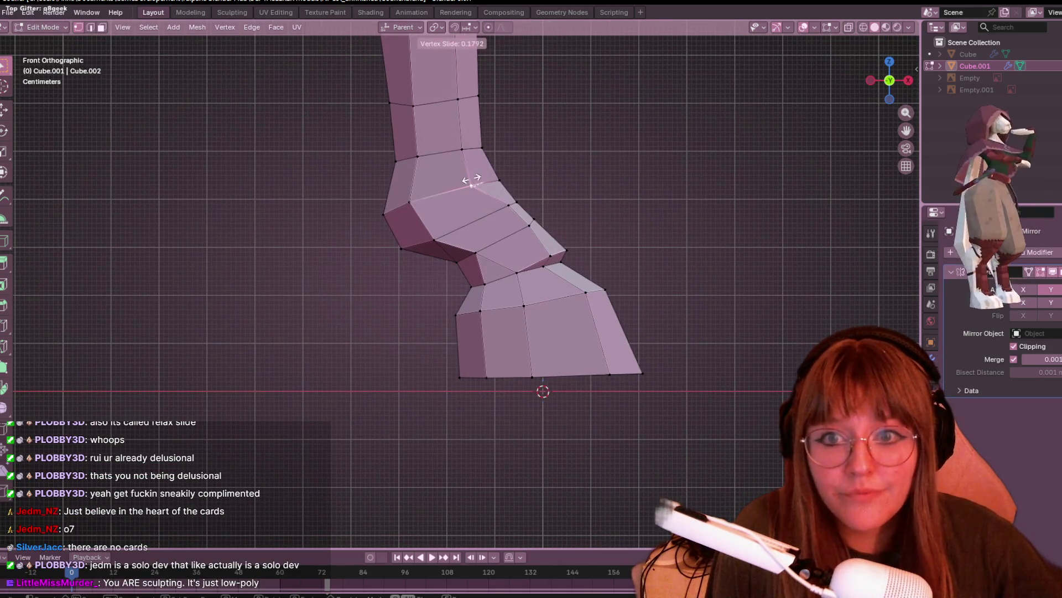
{"action": "left_click", "coordinate": [471, 180]}
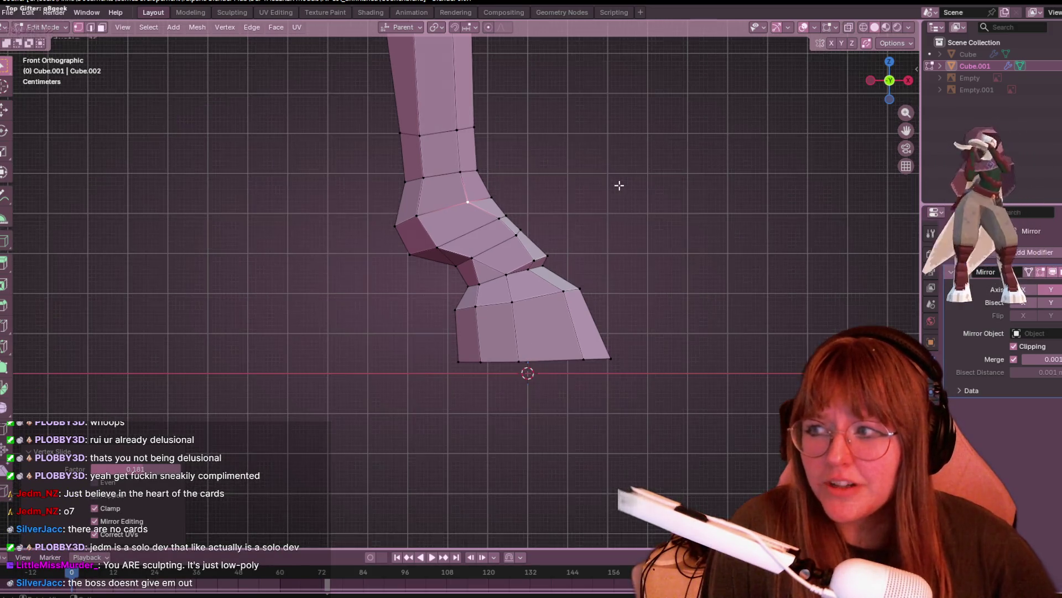
- Slide two more ankle vertices along their edges and nudge another vertex up-right
{"action": "scroll", "coordinate": [619, 195], "scroll_direction": "up", "scroll_amount": 1}
{"action": "middle_click_drag", "start_coordinate": [585, 312], "coordinate": [494, 345], "text": "shift"}
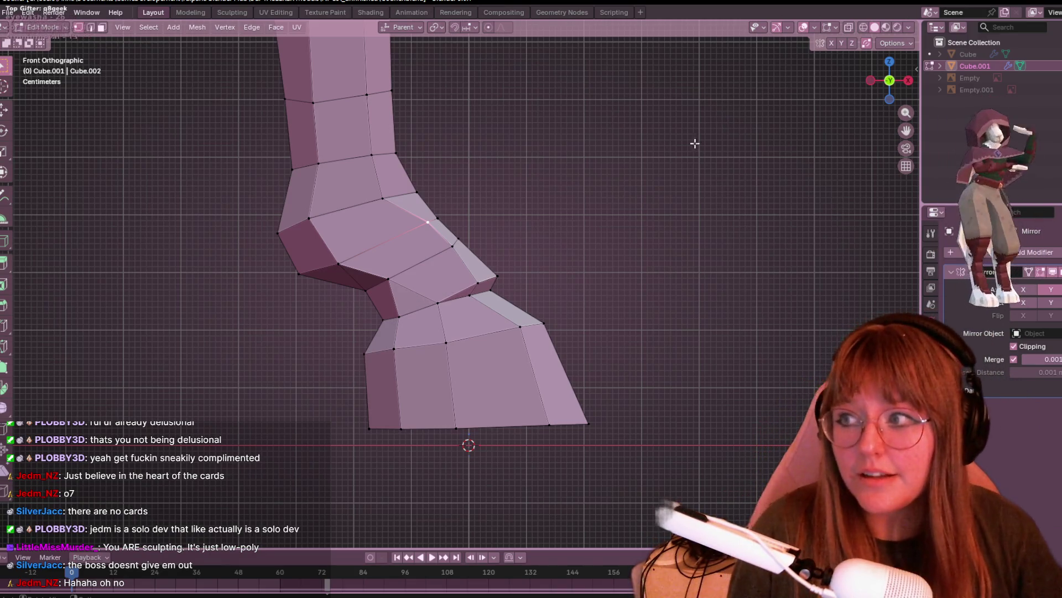
{"action": "scroll", "coordinate": [524, 246], "scroll_direction": "up", "scroll_amount": 1}
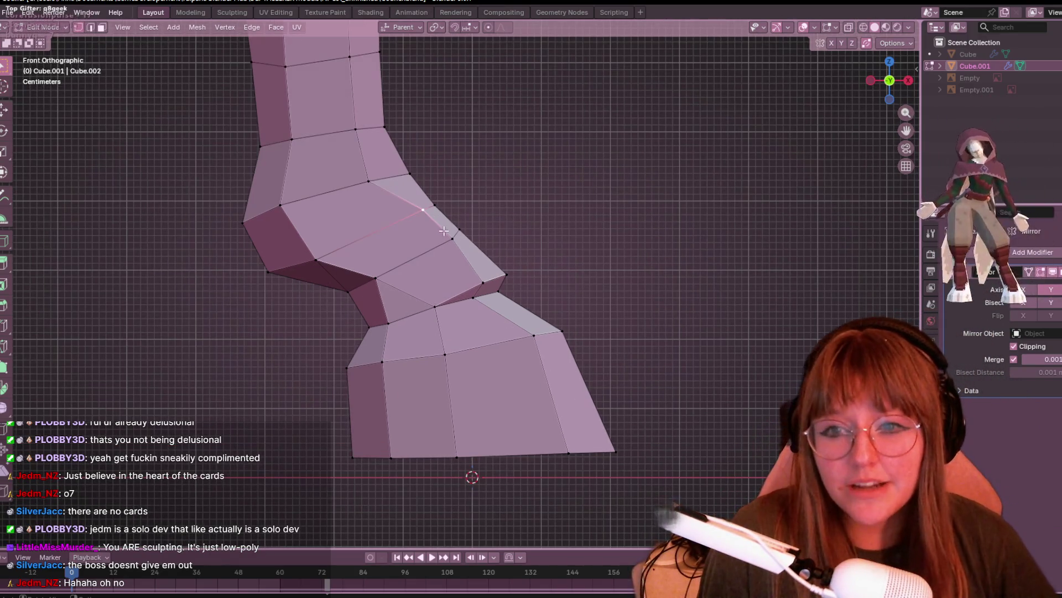
{"action": "key", "text": "shift+v"}
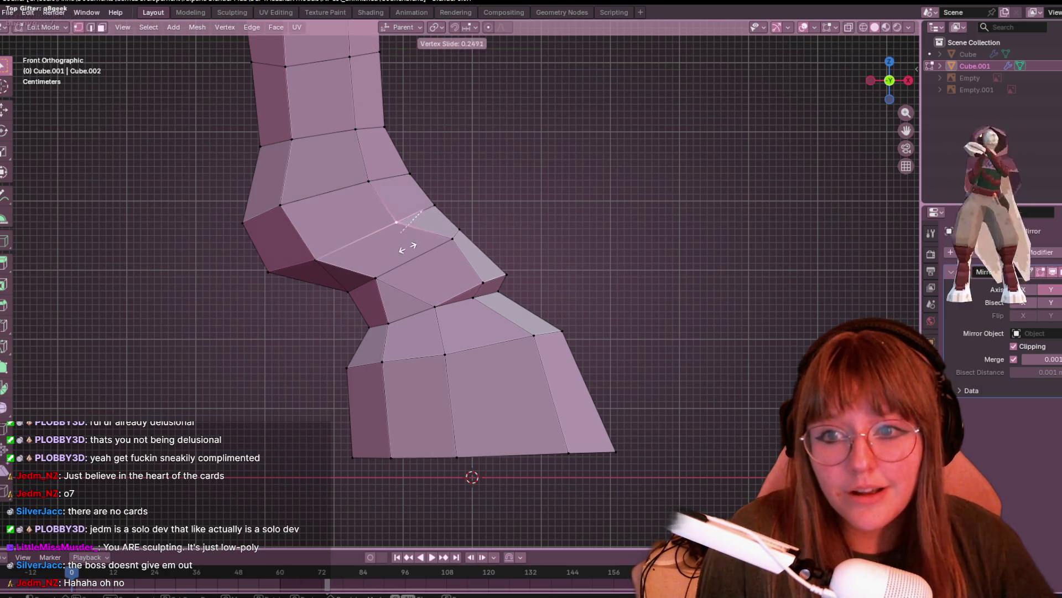
{"action": "left_click", "coordinate": [408, 247]}
{"action": "key", "text": "shift+v"}
{"action": "left_click", "coordinate": [420, 256]}
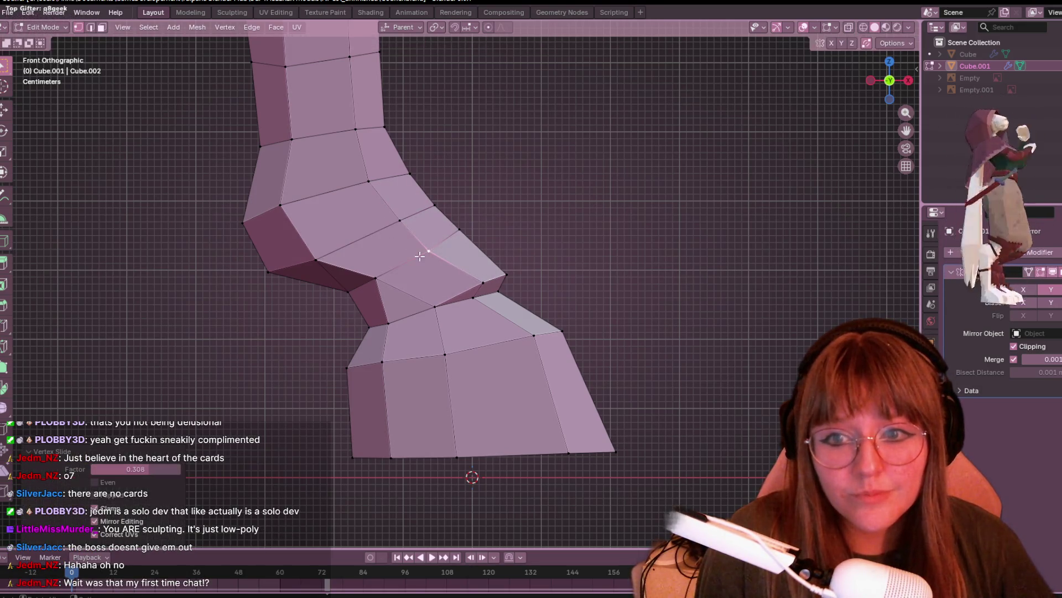
{"action": "key", "text": "g"}
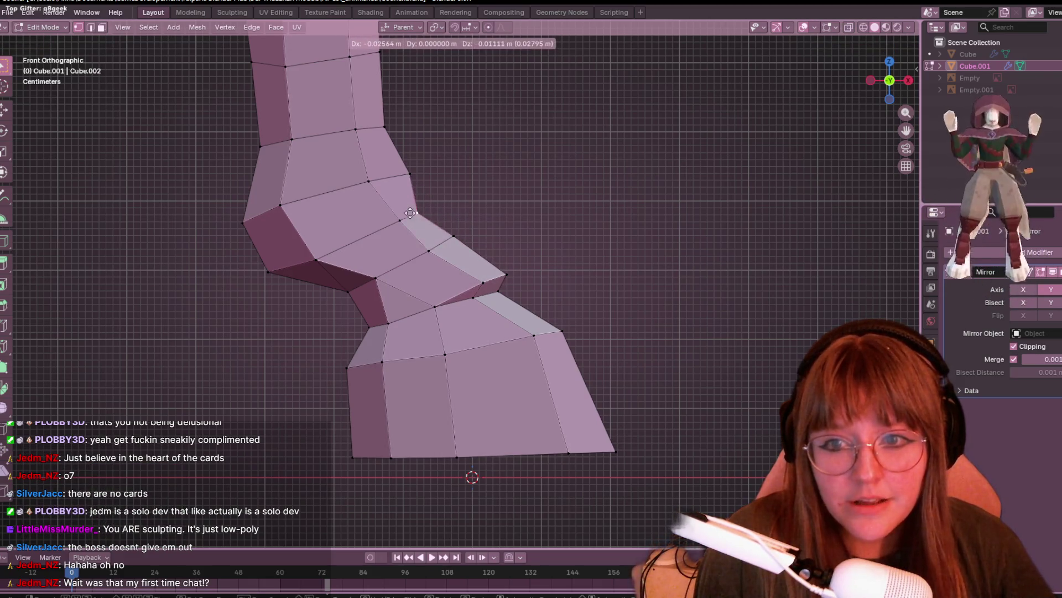
{"action": "left_click", "coordinate": [418, 209]}
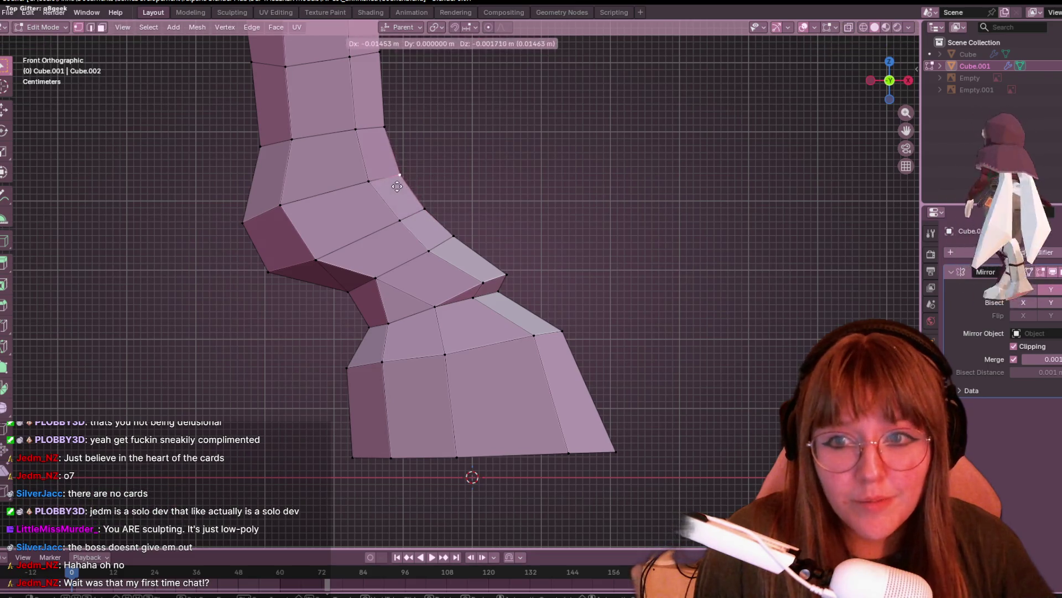
{"action": "scroll", "coordinate": [475, 164], "scroll_direction": "down", "scroll_amount": 5}
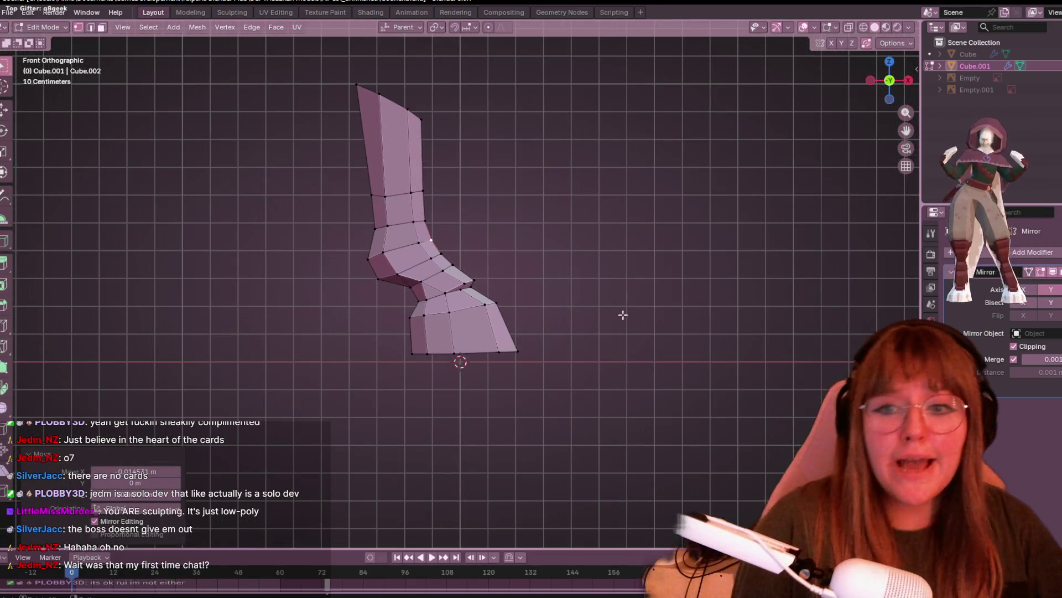
{"action": "mouse_move", "coordinate": [686, 178]}
{"action": "middle_mouse_down"}
{"action": "mouse_move", "coordinate": [706, 165]}
{"action": "mouse_move", "coordinate": [642, 220]}
{"action": "middle_mouse_up"}
{"action": "scroll", "coordinate": [692, 171], "scroll_direction": "down", "scroll_amount": 4}
{"action": "scroll", "coordinate": [642, 216], "scroll_direction": "down", "scroll_amount": 3}
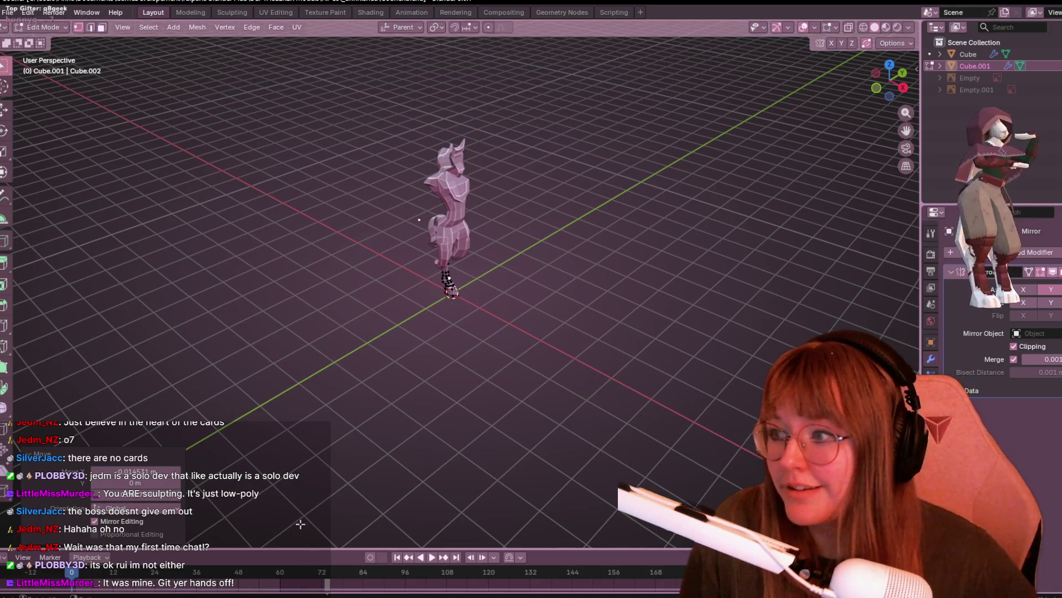
- Isolate the leg mesh in Local View (numpad /) and orbit around to face it
{"action": "scroll", "coordinate": [549, 275], "scroll_direction": "up", "scroll_amount": 2}
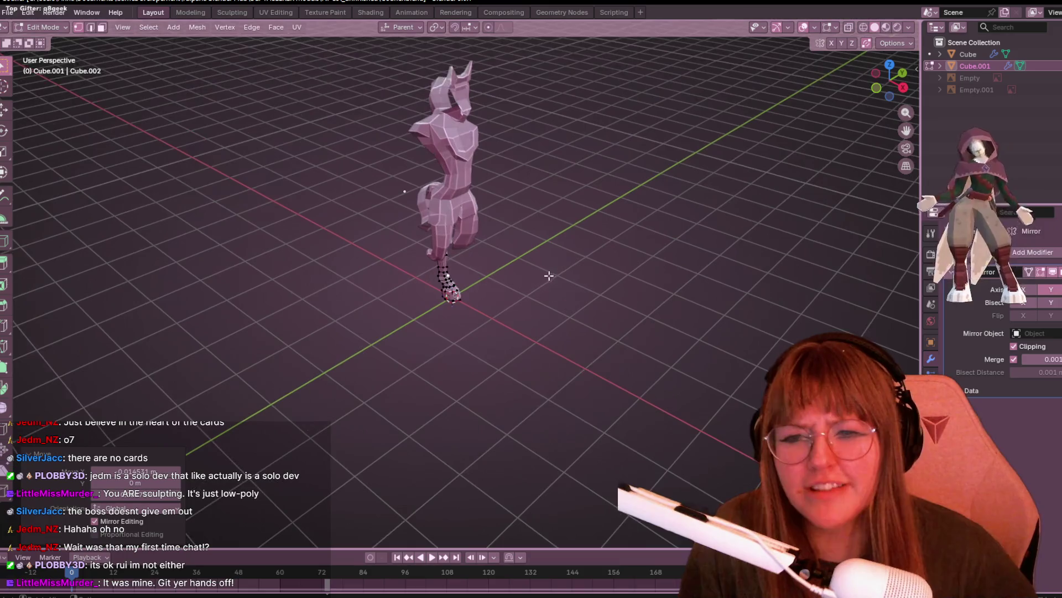
{"action": "mouse_move", "coordinate": [580, 392]}
{"action": "middle_mouse_down"}
{"action": "mouse_move", "coordinate": [475, 363]}
{"action": "mouse_move", "coordinate": [518, 351]}
{"action": "mouse_move", "coordinate": [507, 338]}
{"action": "mouse_move", "coordinate": [386, 322]}
{"action": "mouse_move", "coordinate": [316, 327]}
{"action": "mouse_move", "coordinate": [559, 334]}
{"action": "mouse_move", "coordinate": [555, 284]}
{"action": "middle_mouse_up"}
{"action": "scroll", "coordinate": [555, 284], "scroll_direction": "up", "scroll_amount": 3}
{"action": "key", "text": "KP_Divide"}
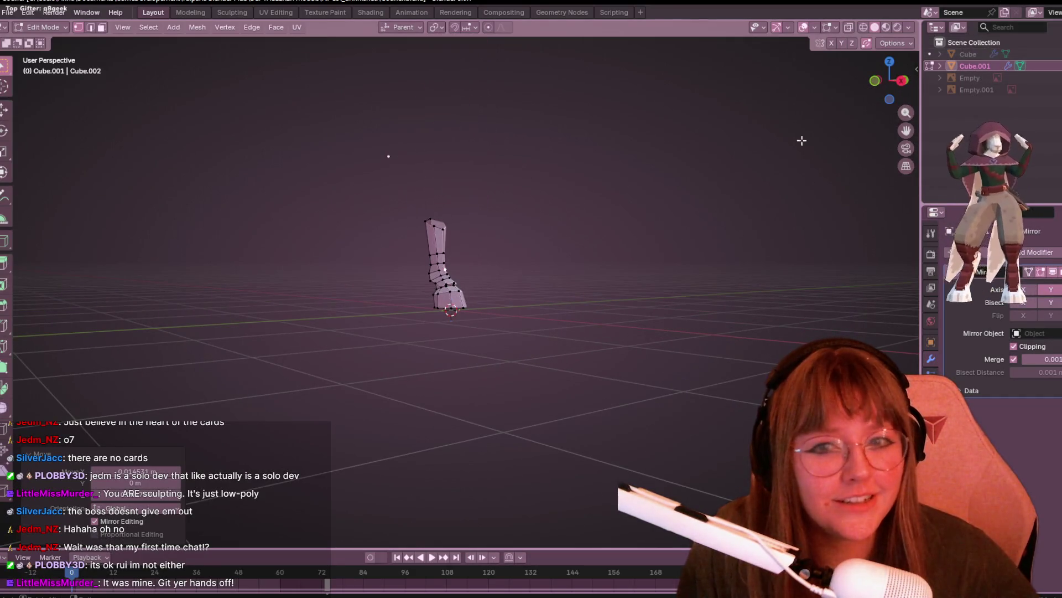
{"action": "mouse_move", "coordinate": [522, 98]}
{"action": "middle_mouse_down"}
{"action": "mouse_move", "coordinate": [275, 152]}
{"action": "mouse_move", "coordinate": [444, 135]}
{"action": "mouse_move", "coordinate": [630, 157]}
{"action": "mouse_move", "coordinate": [587, 187]}
{"action": "mouse_move", "coordinate": [683, 294]}
{"action": "mouse_move", "coordinate": [852, 158]}
{"action": "mouse_move", "coordinate": [8, 191]}
{"action": "mouse_move", "coordinate": [555, 251]}
{"action": "mouse_move", "coordinate": [512, 240]}
{"action": "mouse_move", "coordinate": [550, 254]}
{"action": "mouse_move", "coordinate": [586, 245]}
{"action": "mouse_move", "coordinate": [519, 265]}
{"action": "mouse_move", "coordinate": [503, 255]}
{"action": "middle_mouse_up"}
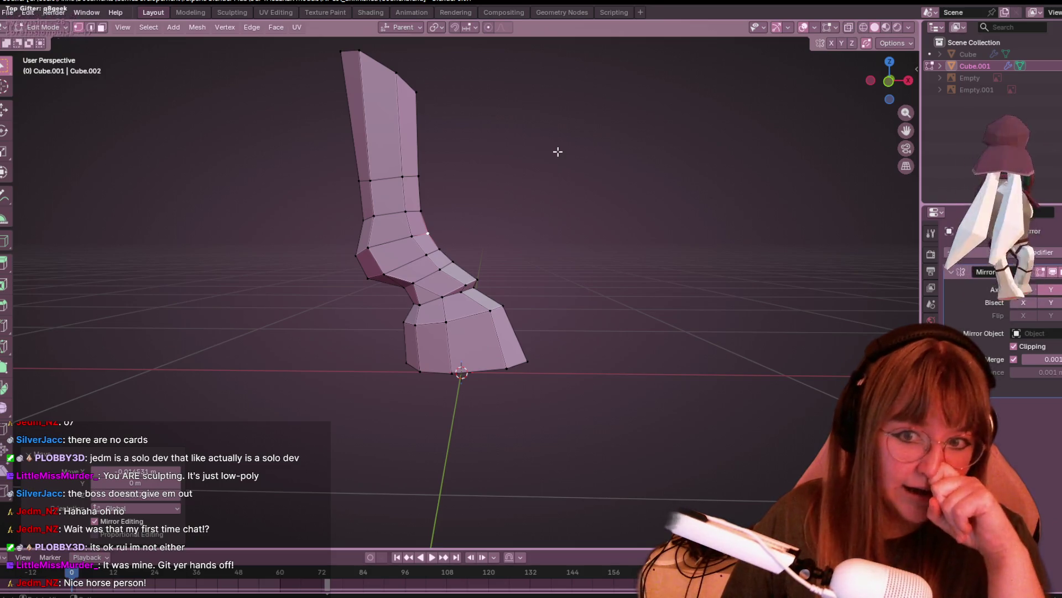
- In front view, nudge an ankle vertex slightly and check the leg in perspective
{"action": "left_click", "coordinate": [889, 81]}
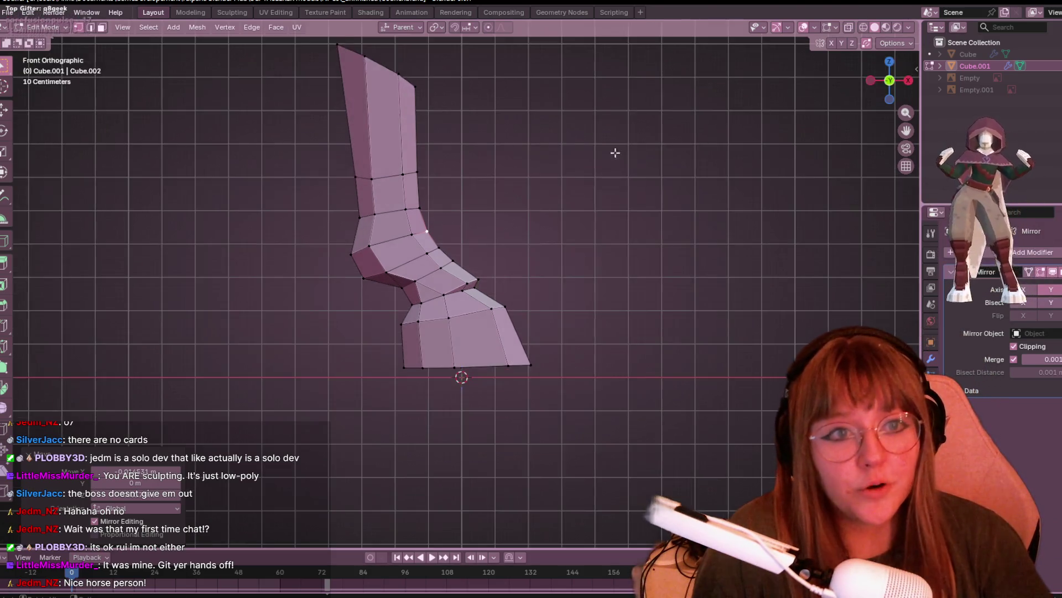
{"action": "left_click_drag", "start_coordinate": [408, 283], "coordinate": [437, 255]}
{"action": "scroll", "coordinate": [536, 188], "scroll_direction": "down", "scroll_amount": 2}
{"action": "mouse_move", "coordinate": [547, 166]}
{"action": "middle_mouse_down"}
{"action": "mouse_move", "coordinate": [585, 218]}
{"action": "mouse_move", "coordinate": [493, 188]}
{"action": "mouse_move", "coordinate": [621, 185]}
{"action": "mouse_move", "coordinate": [610, 179]}
{"action": "middle_mouse_up"}
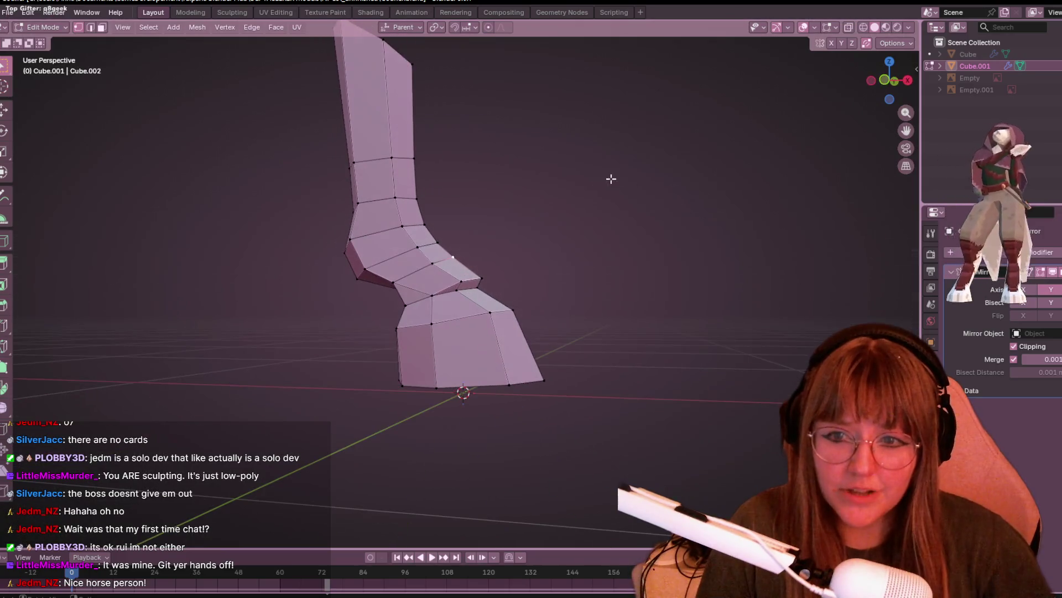
{"action": "mouse_move", "coordinate": [411, 250]}
{"action": "middle_mouse_down"}
{"action": "mouse_move", "coordinate": [498, 242]}
{"action": "mouse_move", "coordinate": [426, 241]}
{"action": "middle_mouse_up"}
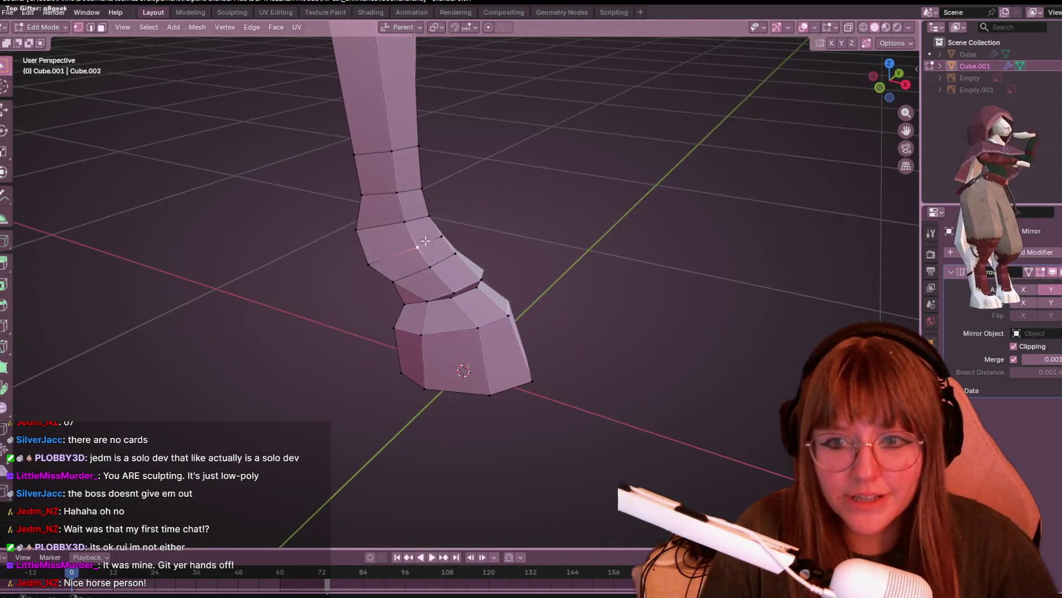
- Slide an ankle vertex and its neighbour along their edges for smoother edge flow
{"action": "left_click", "coordinate": [879, 87]}
{"action": "key", "text": "g"}
{"action": "key", "text": "g"}
{"action": "left_click", "coordinate": [425, 223]}
{"action": "left_click", "coordinate": [448, 240]}
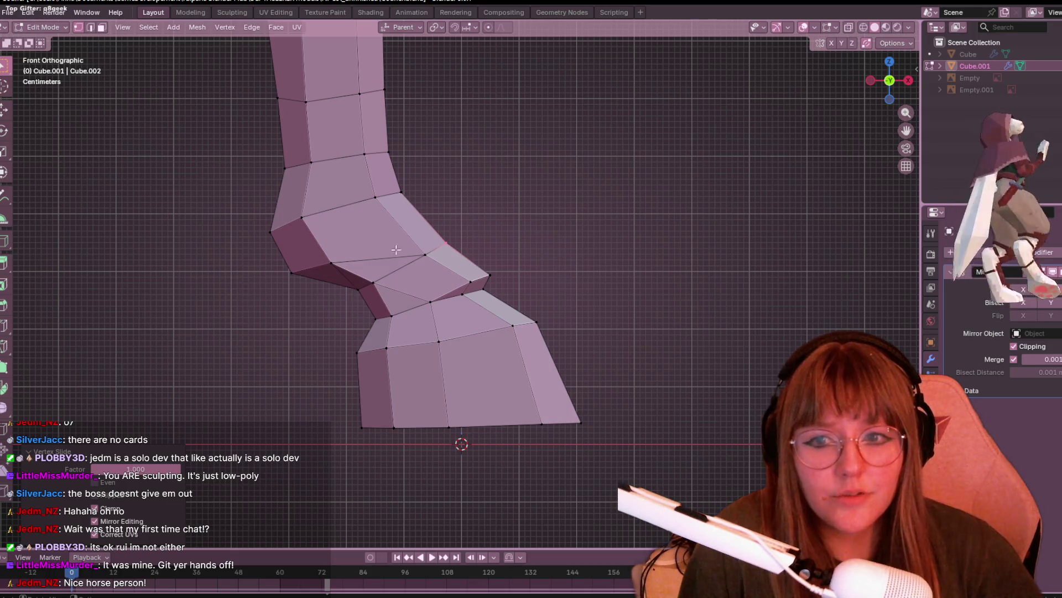
{"action": "left_click", "coordinate": [401, 230]}
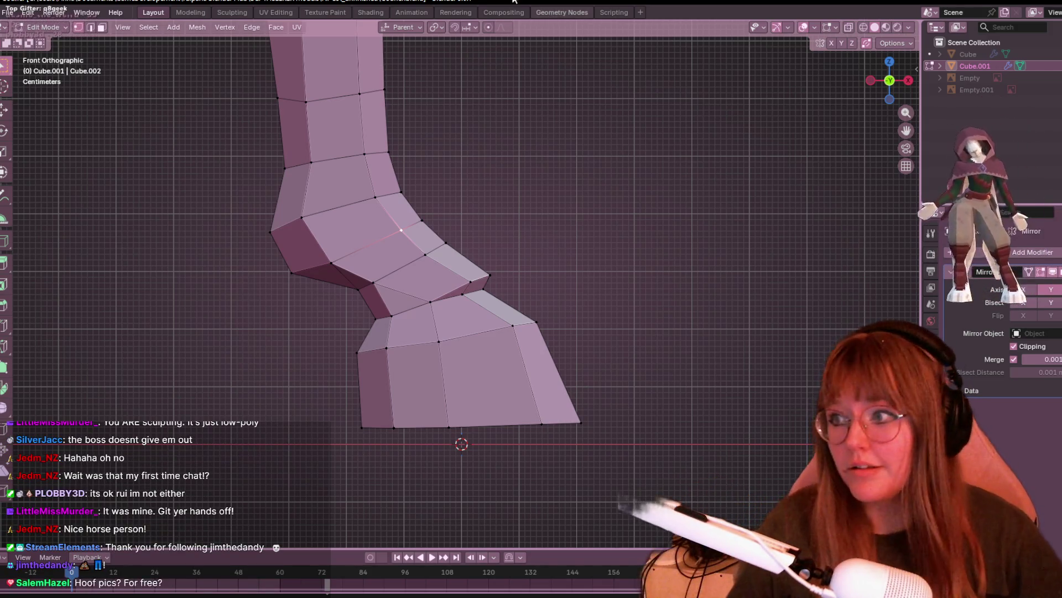
{"action": "mouse_move", "coordinate": [772, 151]}
{"action": "middle_mouse_down"}
{"action": "mouse_move", "coordinate": [680, 254]}
{"action": "mouse_move", "coordinate": [636, 178]}
{"action": "mouse_move", "coordinate": [405, 211]}
{"action": "middle_mouse_up"}
{"action": "left_click", "coordinate": [445, 197]}
{"action": "mouse_move", "coordinate": [375, 128]}
{"action": "middle_mouse_down"}
{"action": "mouse_move", "coordinate": [566, 251]}
{"action": "mouse_move", "coordinate": [593, 64]}
{"action": "mouse_move", "coordinate": [563, 187]}
{"action": "mouse_move", "coordinate": [509, 138]}
{"action": "mouse_move", "coordinate": [339, 163]}
{"action": "mouse_move", "coordinate": [360, 299]}
{"action": "mouse_move", "coordinate": [237, 210]}
{"action": "mouse_move", "coordinate": [652, 261]}
{"action": "mouse_move", "coordinate": [550, 244]}
{"action": "mouse_move", "coordinate": [487, 330]}
{"action": "mouse_move", "coordinate": [551, 193]}
{"action": "mouse_move", "coordinate": [702, 31]}
{"action": "middle_mouse_up"}
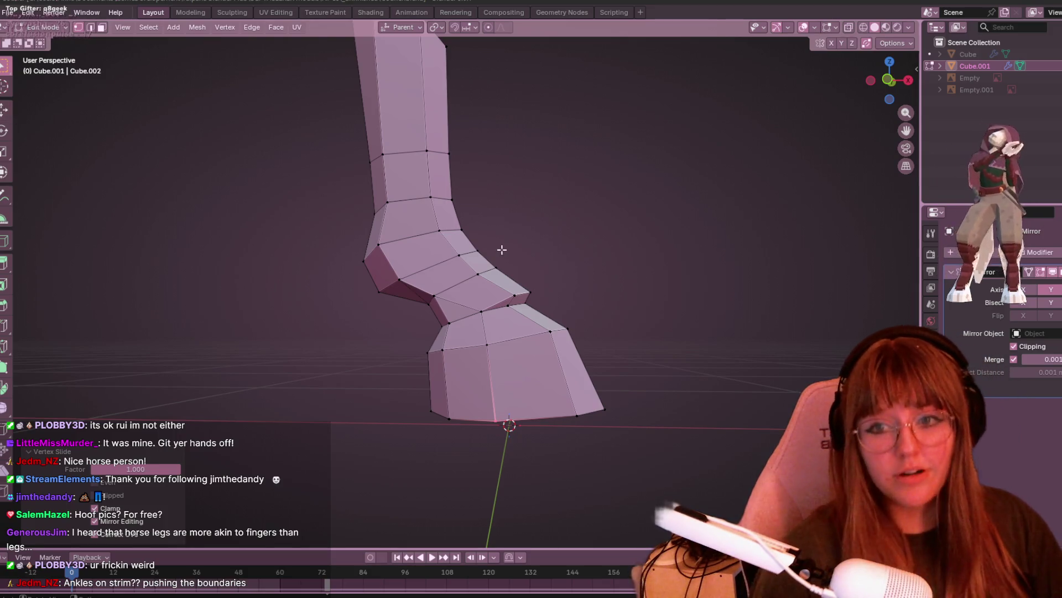
{"action": "mouse_move", "coordinate": [502, 250]}
{"action": "middle_mouse_down"}
{"action": "mouse_move", "coordinate": [512, 375]}
{"action": "mouse_move", "coordinate": [619, 332]}
{"action": "mouse_move", "coordinate": [754, 341]}
{"action": "mouse_move", "coordinate": [581, 309]}
{"action": "mouse_move", "coordinate": [379, 327]}
{"action": "middle_mouse_up"}
{"action": "scroll", "coordinate": [512, 376], "scroll_direction": "up", "scroll_amount": 5}
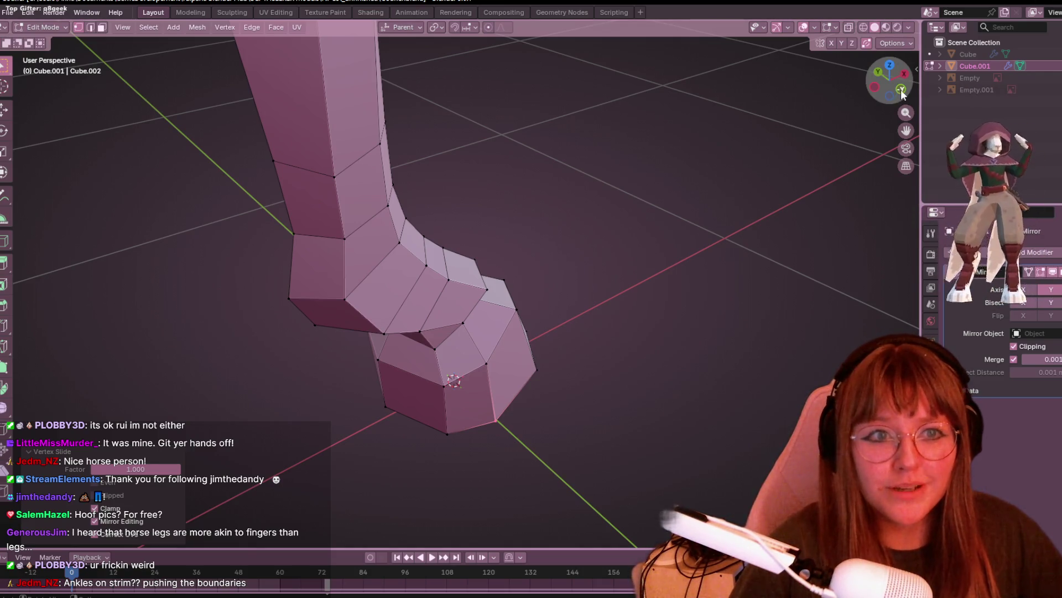
{"action": "key", "text": "KP_1"}
{"action": "scroll", "coordinate": [569, 294], "scroll_direction": "up", "scroll_amount": 1}
{"action": "scroll", "coordinate": [543, 284], "scroll_direction": "down", "scroll_amount": 3}
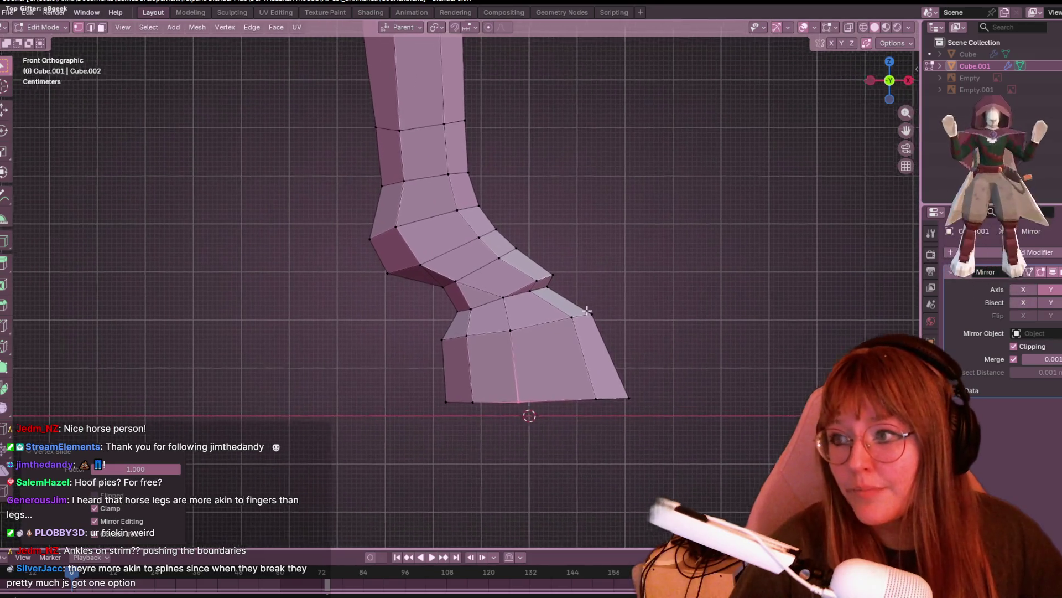
{"action": "scroll", "coordinate": [553, 313], "scroll_direction": "up", "scroll_amount": 4}
{"action": "middle_click_drag", "start_coordinate": [552, 312], "coordinate": [486, 277], "text": "shift"}
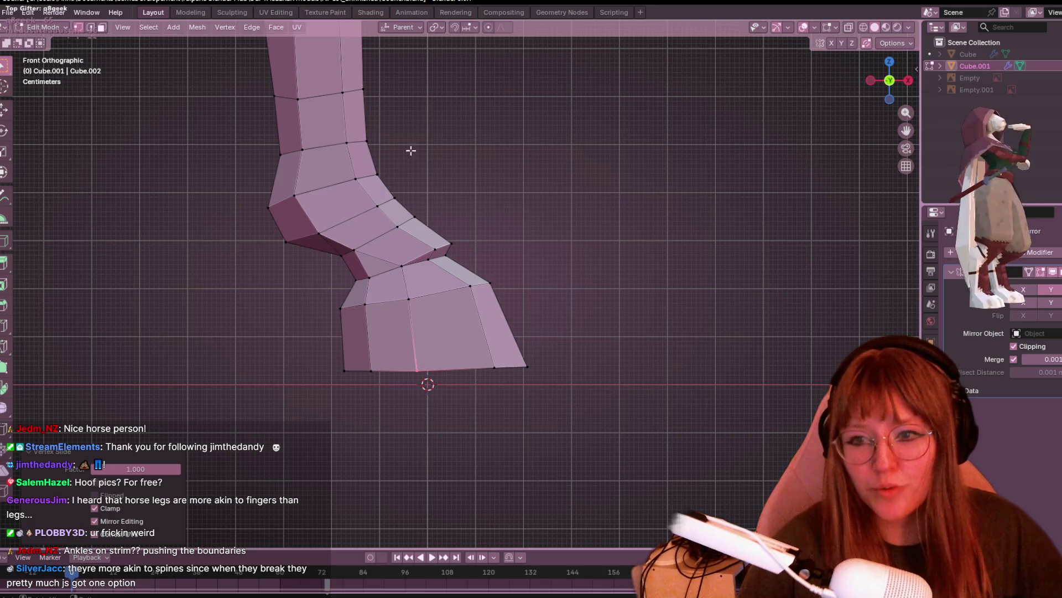
- Move the ankle-hoof joint vertex and nudge the next joint vertex slightly
{"action": "left_click", "coordinate": [391, 292]}
{"action": "mouse_move", "coordinate": [378, 276]}
{"action": "middle_mouse_down", "text": "shift"}
{"action": "mouse_move", "coordinate": [412, 279]}
{"action": "mouse_move", "coordinate": [388, 279]}
{"action": "middle_mouse_up", "text": "shift"}
{"action": "key", "text": "g"}
{"action": "key", "text": "g"}
{"action": "key", "text": "g"}
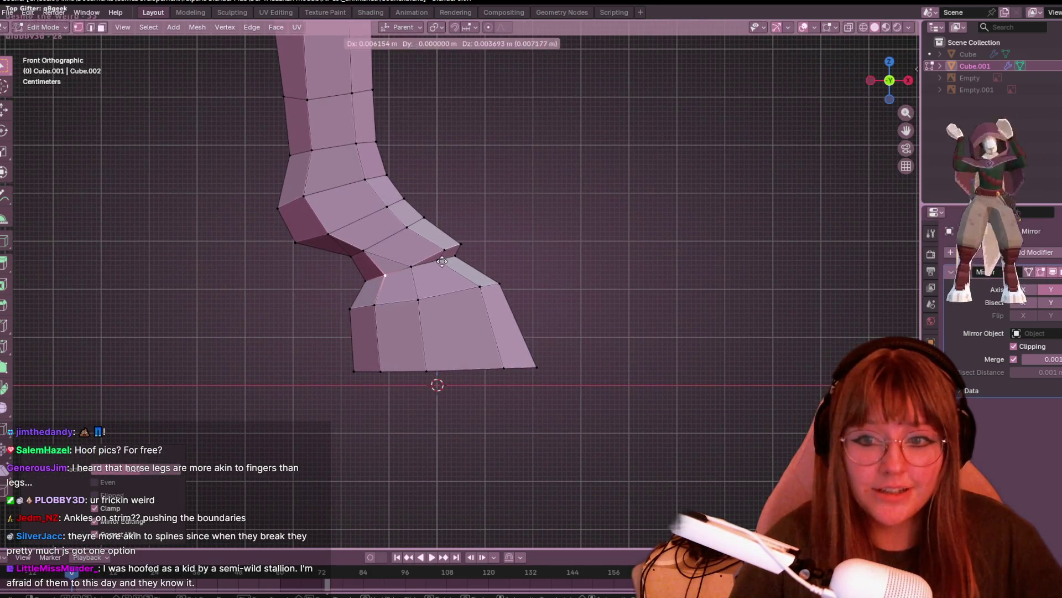
{"action": "left_click", "coordinate": [373, 234]}
{"action": "left_click", "coordinate": [365, 247]}
{"action": "key", "text": "g"}
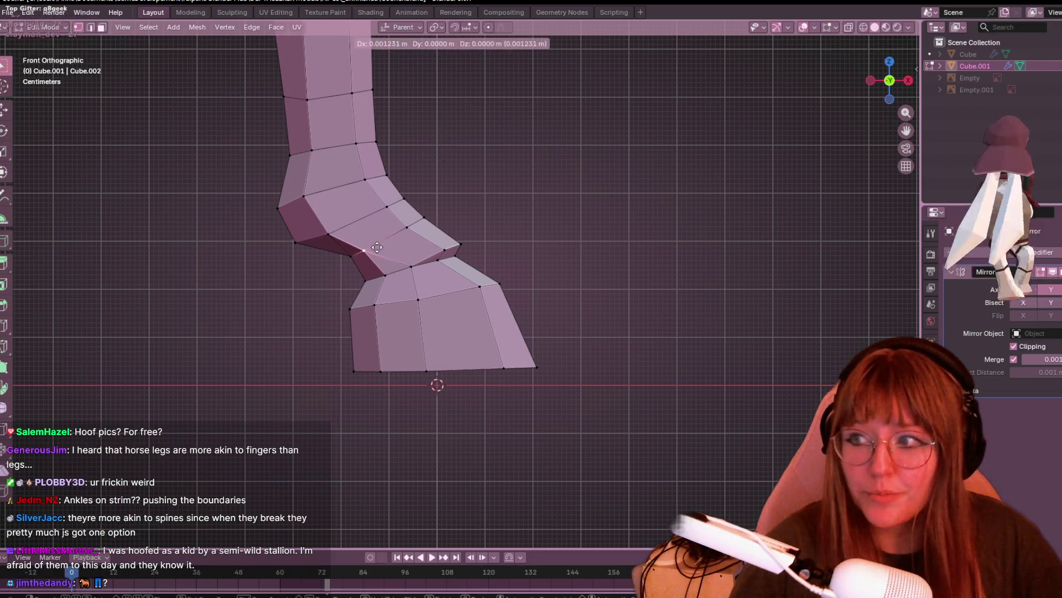
{"action": "left_click", "coordinate": [377, 248]}
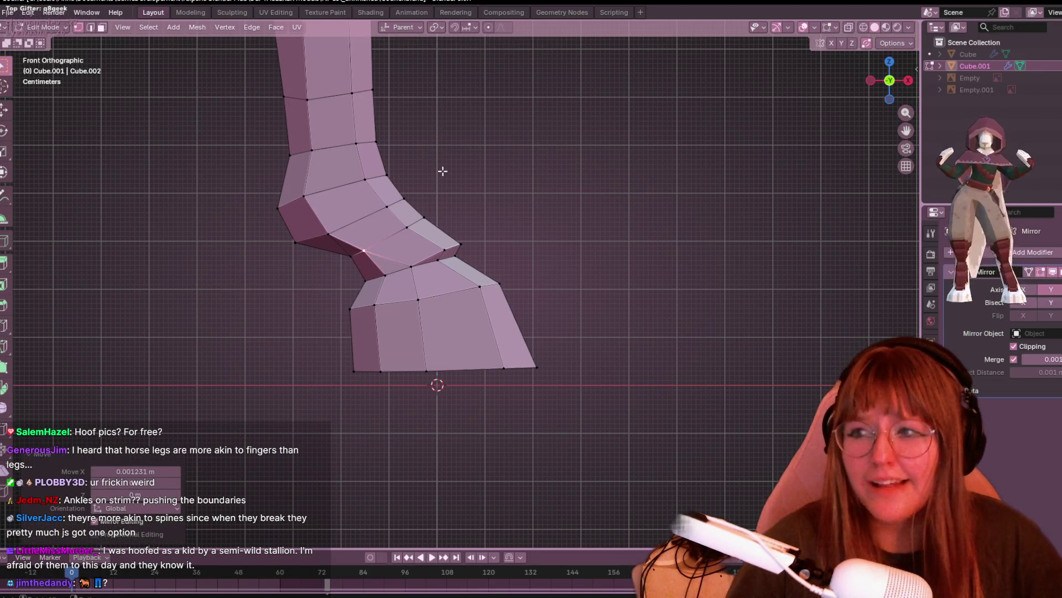
{"action": "middle_click_drag", "start_coordinate": [484, 153], "coordinate": [496, 235], "text": "shift"}
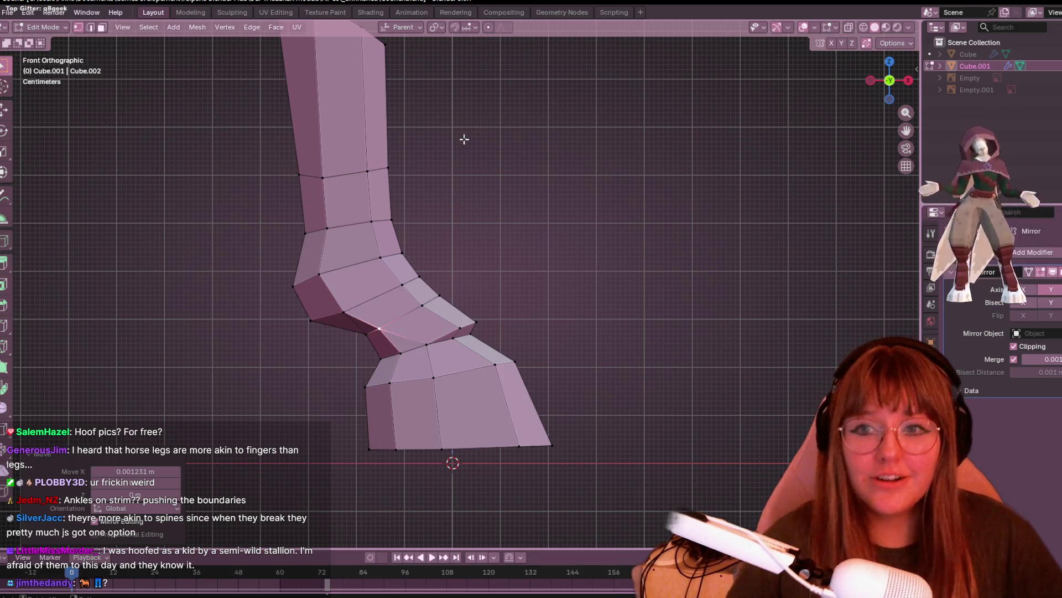
- Vertex-slide four ankle vertices down toward the hoof's top loop
{"action": "left_click", "coordinate": [367, 170]}
{"action": "key", "text": "shift+v"}
{"action": "left_click", "coordinate": [390, 213]}
{"action": "left_click", "coordinate": [388, 167]}
{"action": "key", "text": "shift+v"}
{"action": "left_click", "coordinate": [390, 219]}
{"action": "left_click", "coordinate": [322, 178]}
{"action": "key", "text": "shift+v"}
{"action": "left_click", "coordinate": [321, 260]}
{"action": "left_click", "coordinate": [307, 176]}
{"action": "key", "text": "shift+v"}
{"action": "left_click", "coordinate": [280, 343]}
- Slide the vertex at the hoof's top edge, then return to Object Mode to view the leg
{"action": "scroll", "coordinate": [515, 366], "scroll_direction": "down", "scroll_amount": 3}
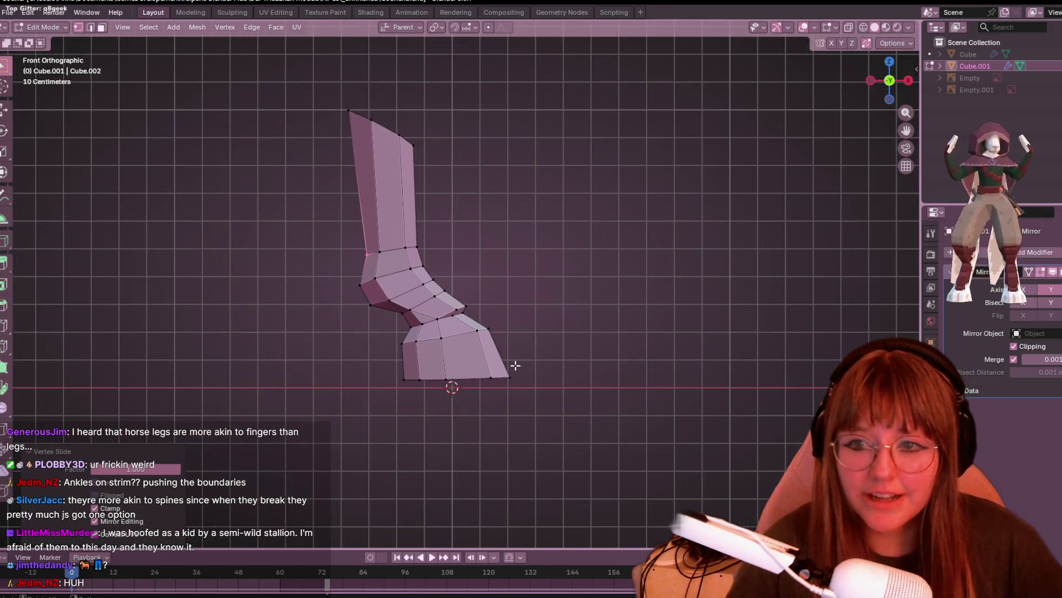
{"action": "scroll", "coordinate": [655, 194], "scroll_direction": "up", "scroll_amount": 4}
{"action": "left_click", "coordinate": [420, 357]}
{"action": "key", "text": "shift+v"}
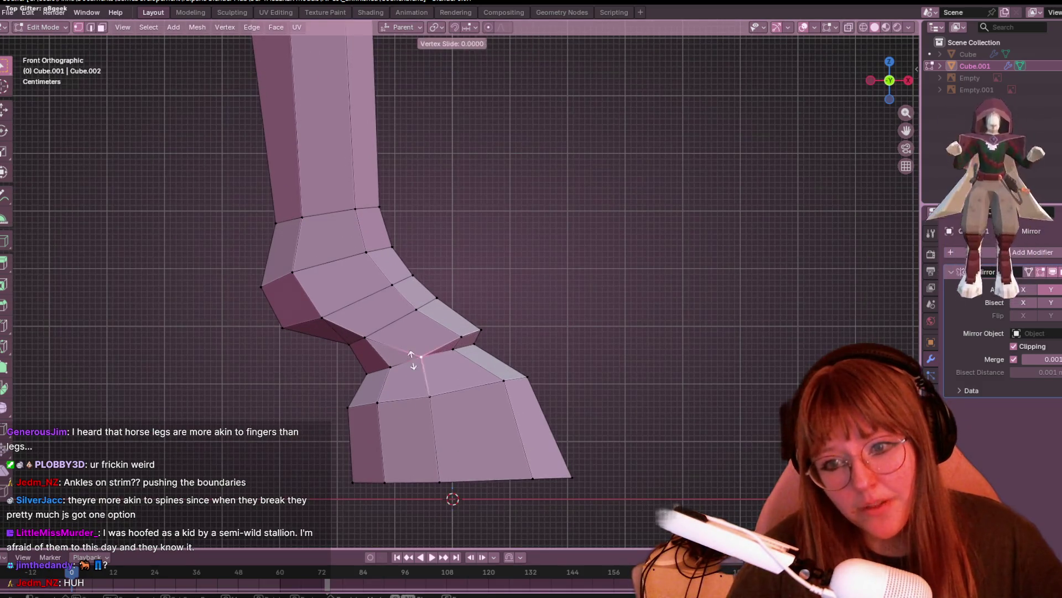
{"action": "left_click", "coordinate": [493, 394]}
{"action": "mouse_move", "coordinate": [493, 393]}
{"action": "middle_mouse_down"}
{"action": "mouse_move", "coordinate": [562, 396]}
{"action": "mouse_move", "coordinate": [421, 382]}
{"action": "mouse_move", "coordinate": [435, 387]}
{"action": "mouse_move", "coordinate": [444, 368]}
{"action": "mouse_move", "coordinate": [431, 247]}
{"action": "middle_mouse_up"}
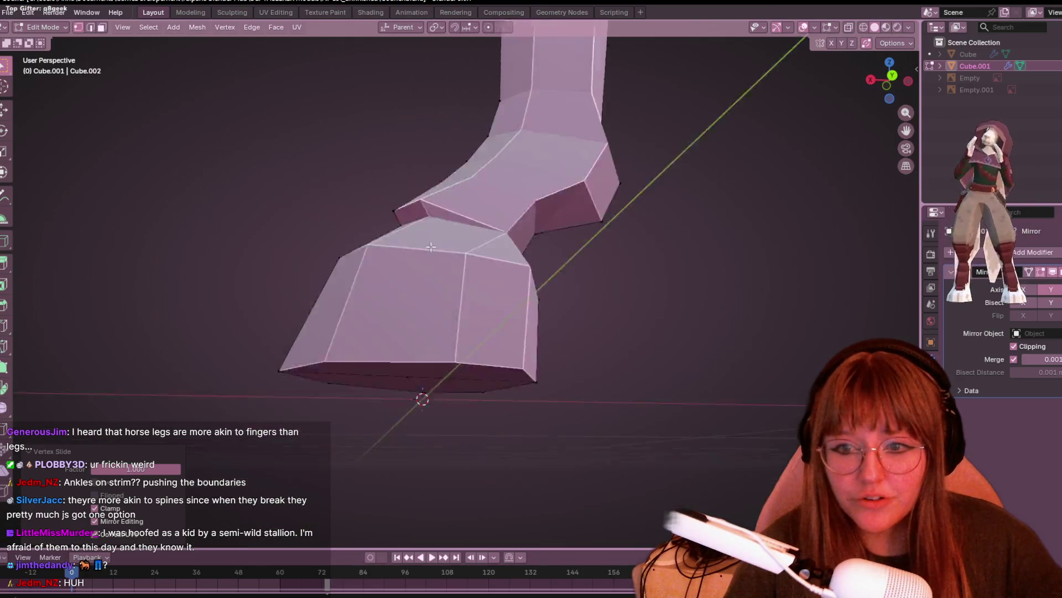
{"action": "scroll", "coordinate": [431, 247], "scroll_direction": "down", "scroll_amount": 3}
{"action": "key", "text": "Tab"}
{"action": "mouse_move", "coordinate": [431, 197]}
{"action": "middle_mouse_down"}
{"action": "mouse_move", "coordinate": [674, 249]}
{"action": "mouse_move", "coordinate": [706, 190]}
{"action": "mouse_move", "coordinate": [607, 242]}
{"action": "mouse_move", "coordinate": [510, 258]}
{"action": "mouse_move", "coordinate": [681, 214]}
{"action": "mouse_move", "coordinate": [650, 237]}
{"action": "mouse_move", "coordinate": [532, 253]}
{"action": "mouse_move", "coordinate": [552, 299]}
{"action": "mouse_move", "coordinate": [529, 306]}
{"action": "mouse_move", "coordinate": [732, 299]}
{"action": "mouse_move", "coordinate": [749, 458]}
{"action": "mouse_move", "coordinate": [617, 491]}
{"action": "mouse_move", "coordinate": [453, 237]}
{"action": "mouse_move", "coordinate": [448, 307]}
{"action": "mouse_move", "coordinate": [523, 310]}
{"action": "mouse_move", "coordinate": [487, 299]}
{"action": "mouse_move", "coordinate": [688, 320]}
{"action": "mouse_move", "coordinate": [527, 321]}
{"action": "middle_mouse_up"}
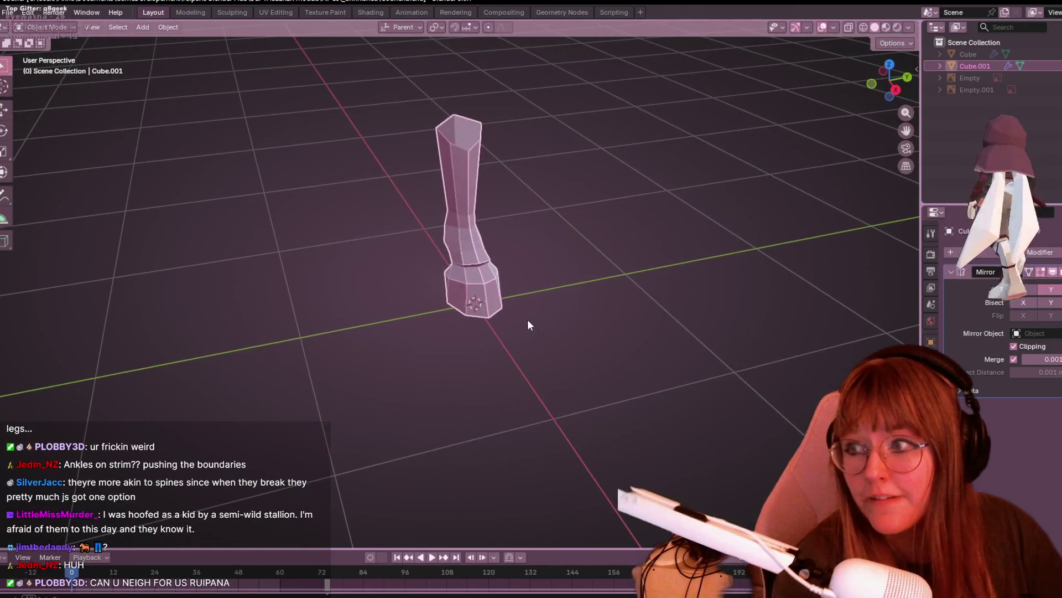